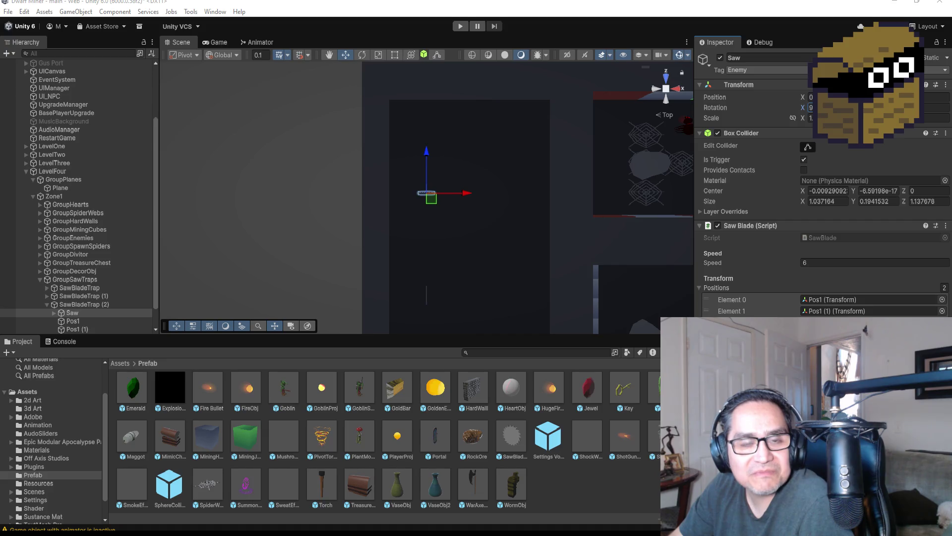
Switch from the Unity editor to the Chrome window showing the Sketchfab creator profile.
key("alt+Tab")
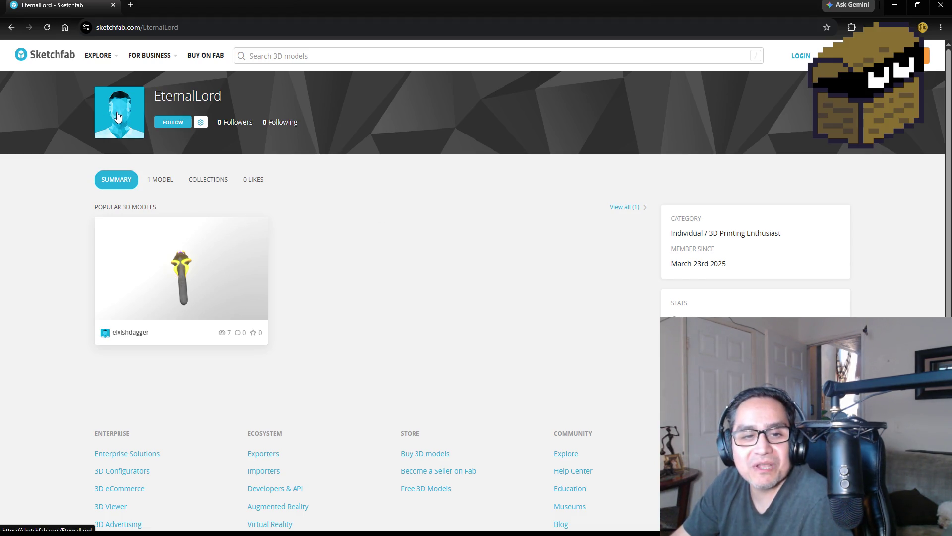
Close the browser window to bring the Unity LevelFour scene back to the front.
left_click(941, 6)
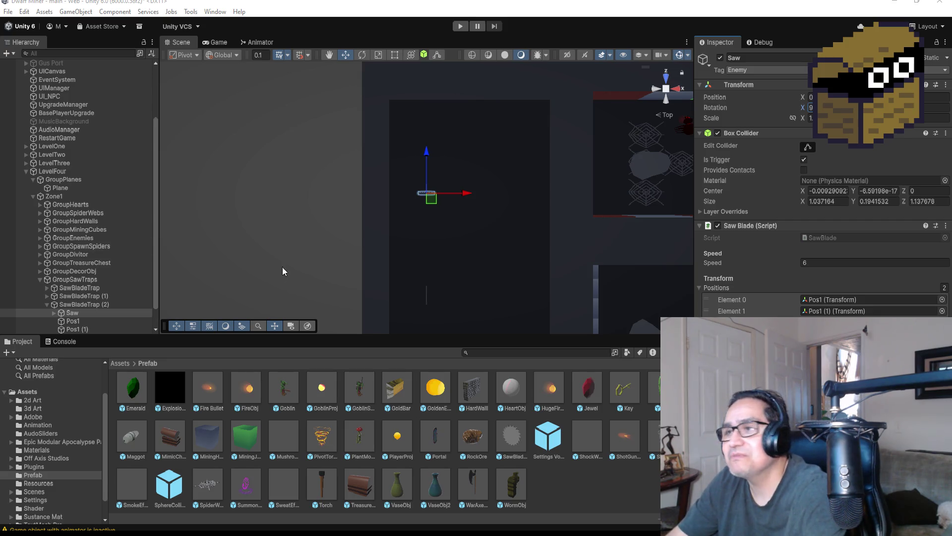
Frame the saw and collapse SawBladeTrap (2) and GroupSawTraps in the hierarchy.
key("f")
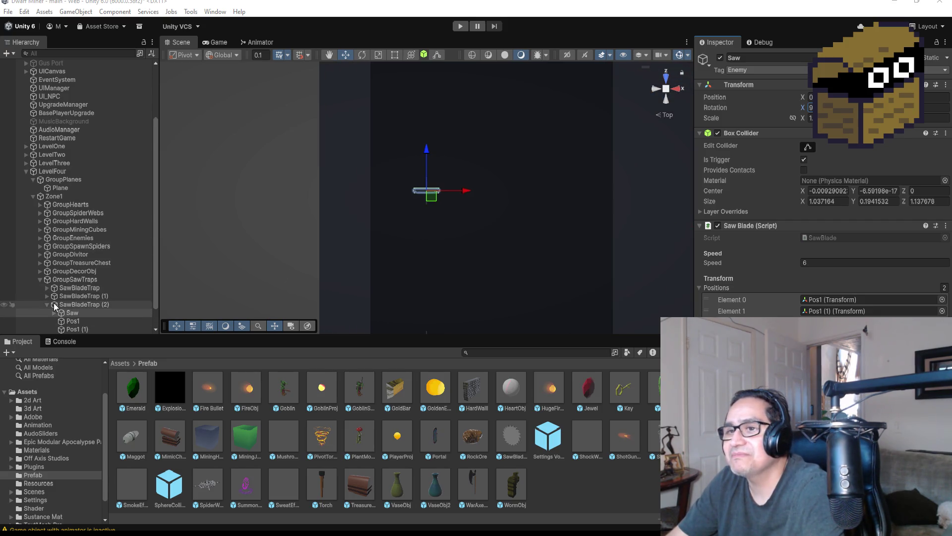
left_click(47, 305)
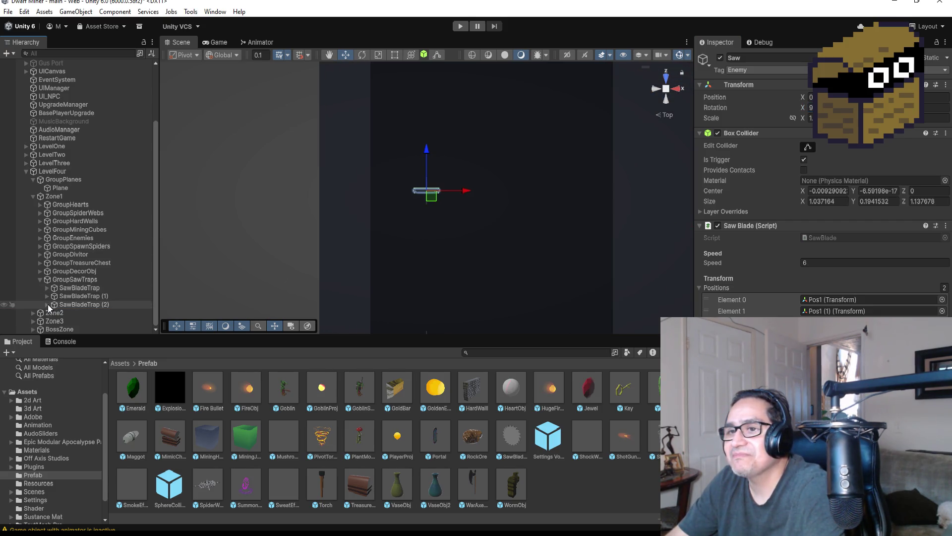
left_click(40, 278)
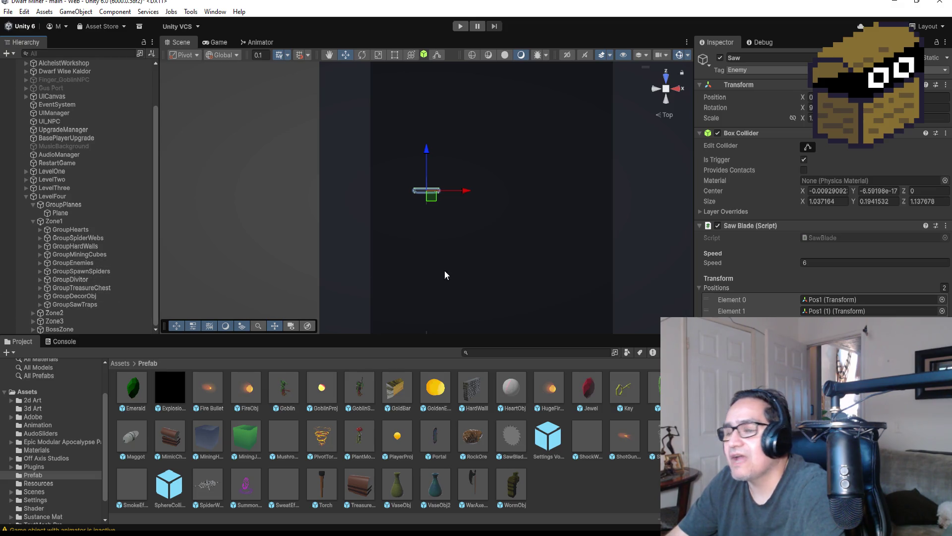
Zoom out and select the MiningHardCube (33) wall cube below the saw.
scroll(446, 268, "down", 3)
scroll(448, 264, "down", 1)
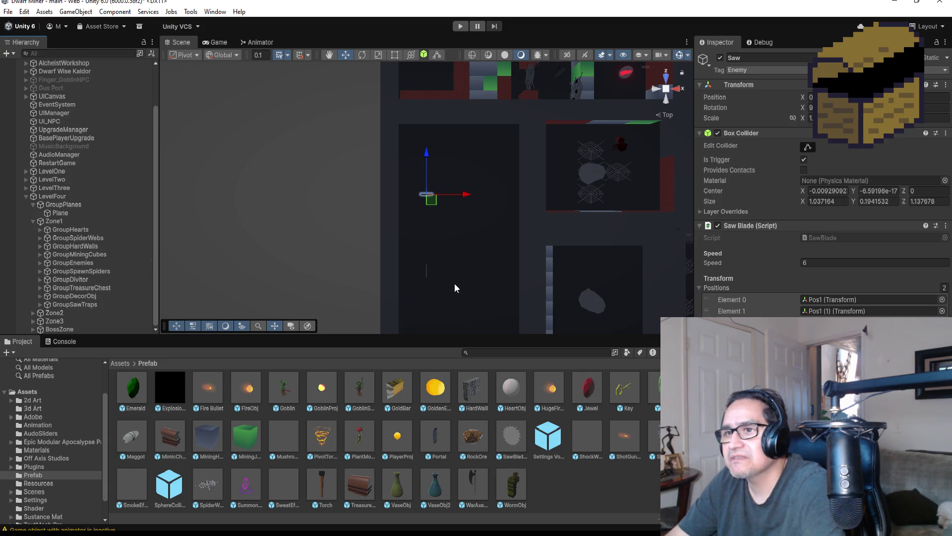
scroll(503, 242, "down", 2)
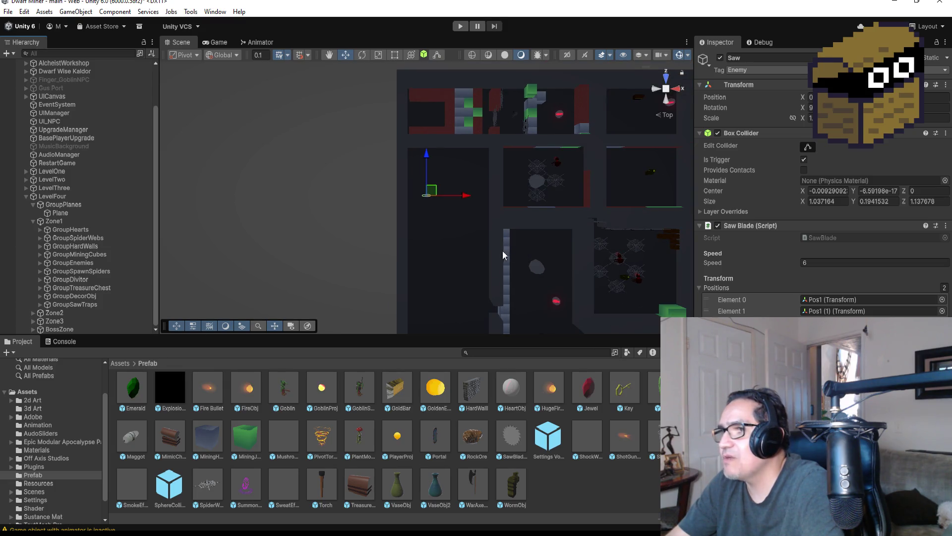
scroll(505, 277, "down", 1)
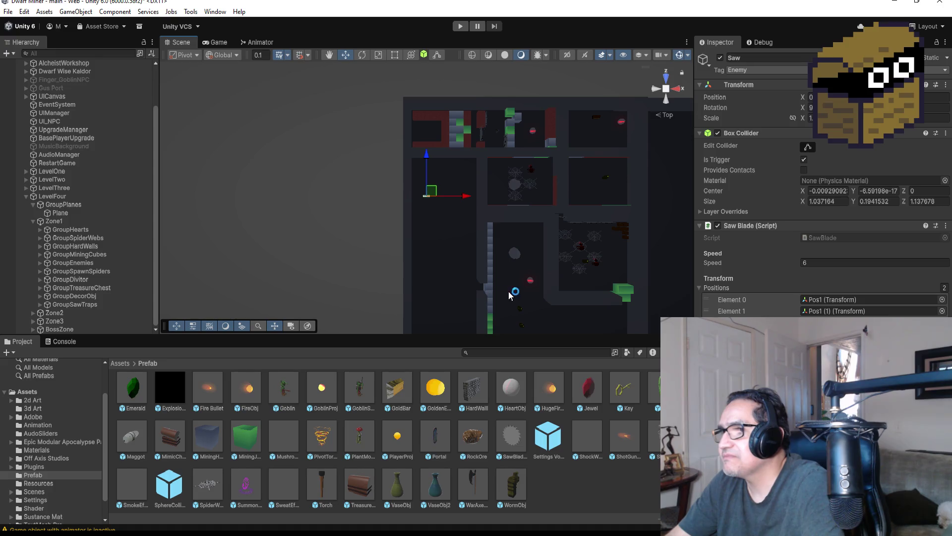
left_click(489, 286)
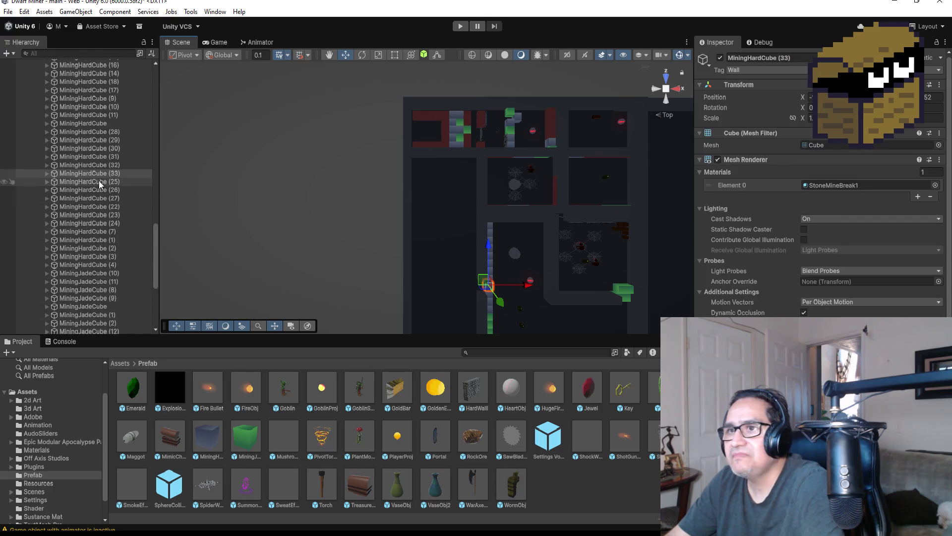
Duplicate MiningHardCube (33) and drag the copy left and along the blue axis.
left_click(102, 174)
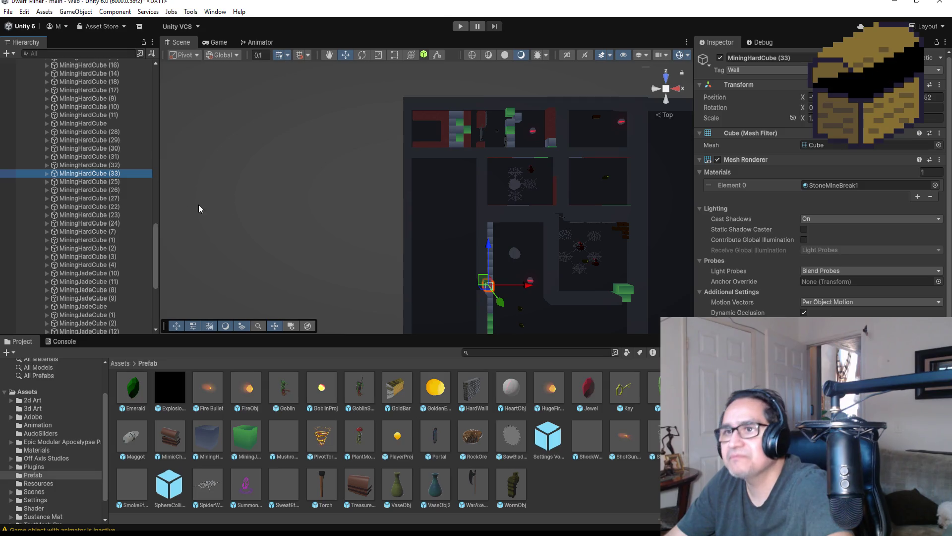
key("ctrl+d")
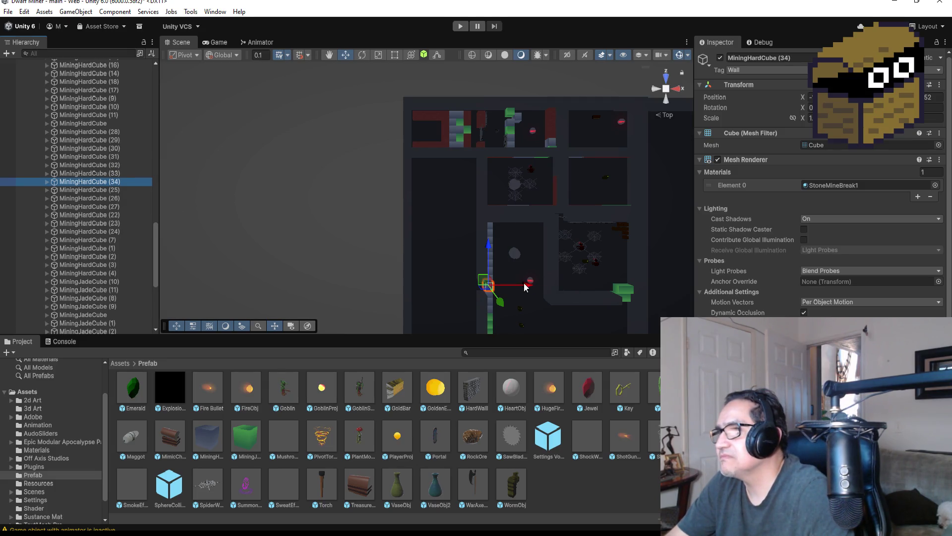
mouse_move(529, 285)
left_mouse_down()
mouse_move(483, 285)
mouse_move(503, 285)
left_mouse_up()
left_click_drag(464, 260, 464, 187)
scroll(484, 198, "up", 3)
Frame MiningHardCube (34) and fine-tune its position beside the saw at the junction.
key("f")
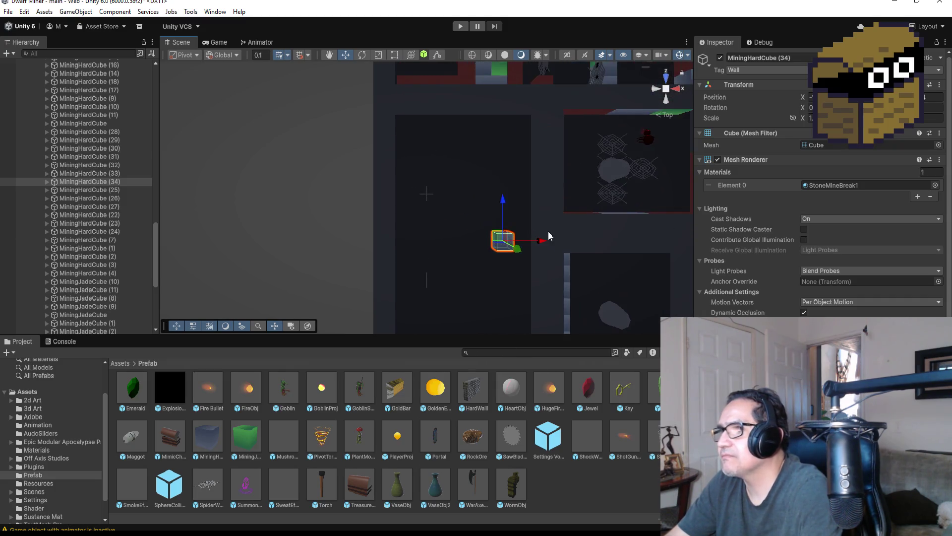
scroll(463, 206, "down", 5)
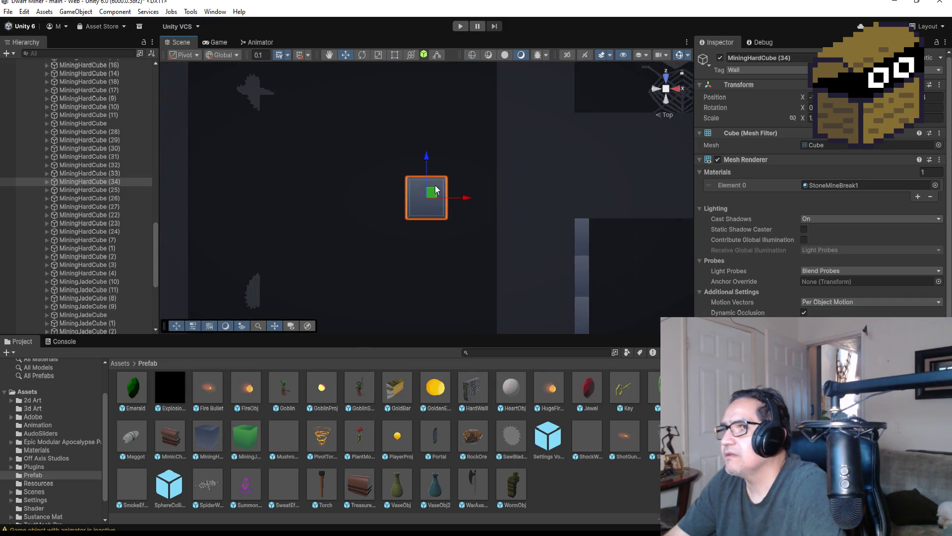
left_click_drag(428, 158, 427, 121)
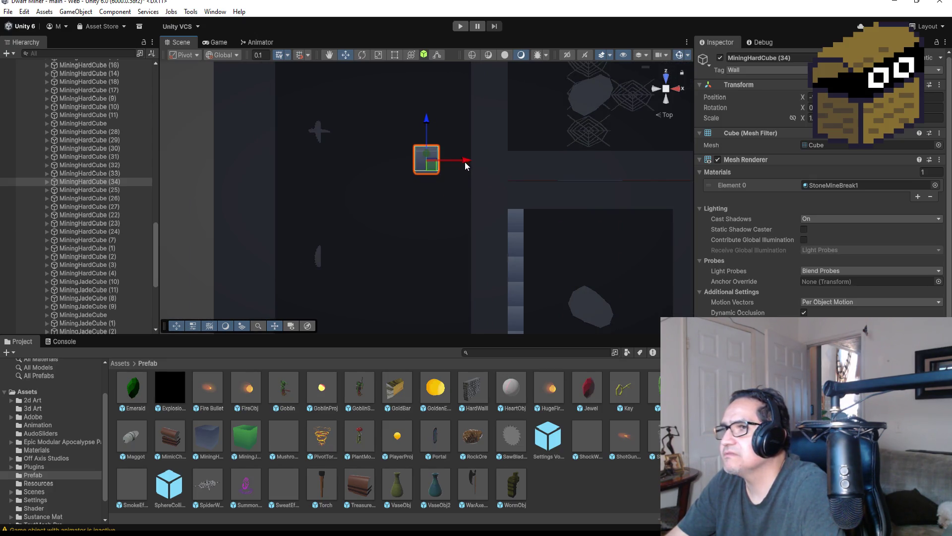
left_click_drag(465, 162, 489, 161)
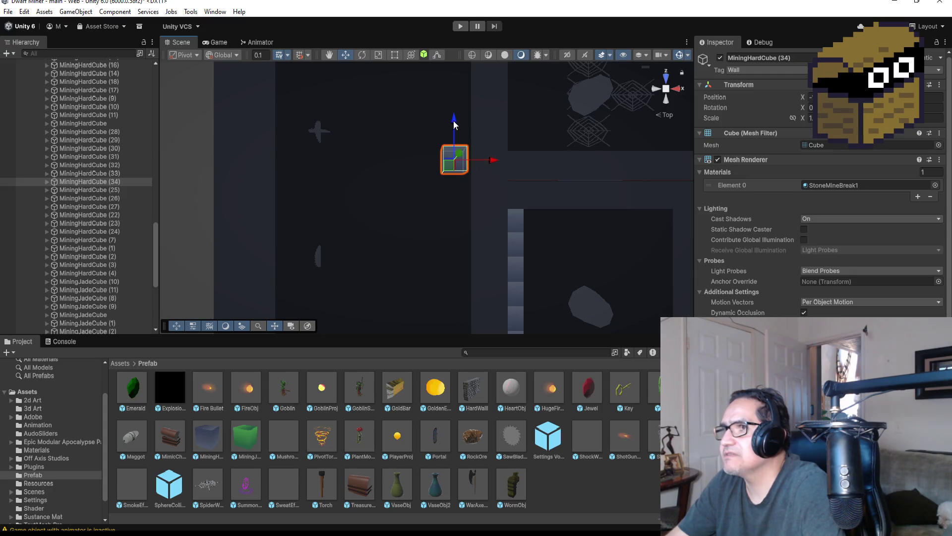
left_click_drag(454, 124, 455, 133)
left_click_drag(494, 169, 496, 168)
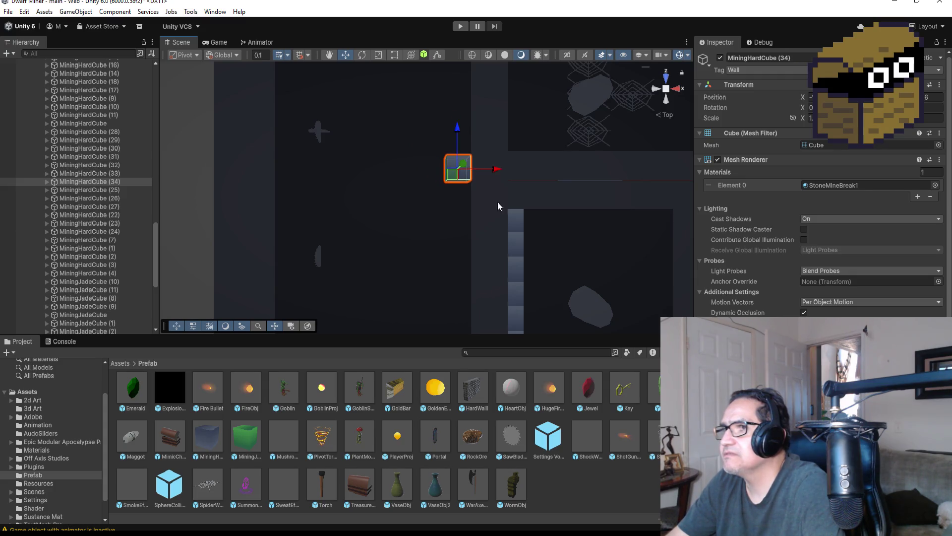
scroll(498, 205, "down", 3)
scroll(438, 192, "up", 1)
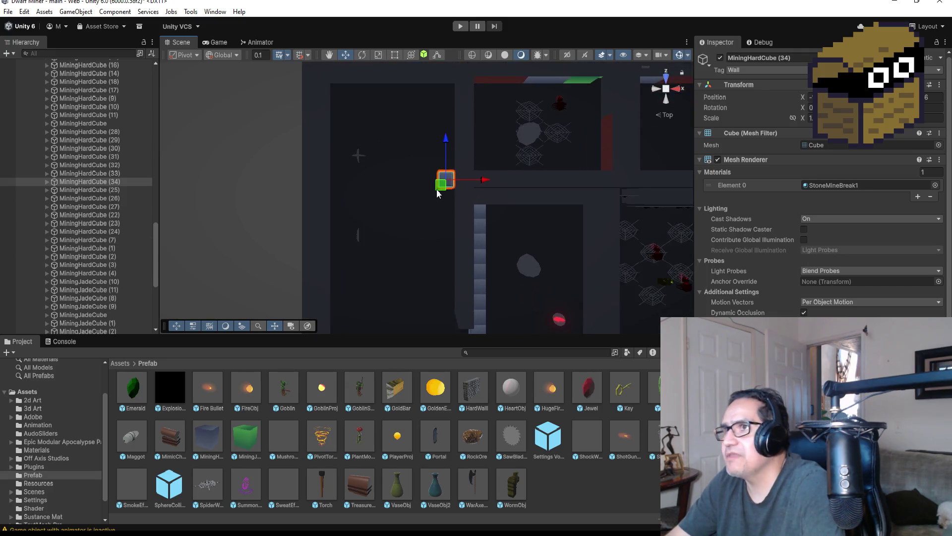
scroll(438, 191, "down", 4)
scroll(101, 129, "up", 5)
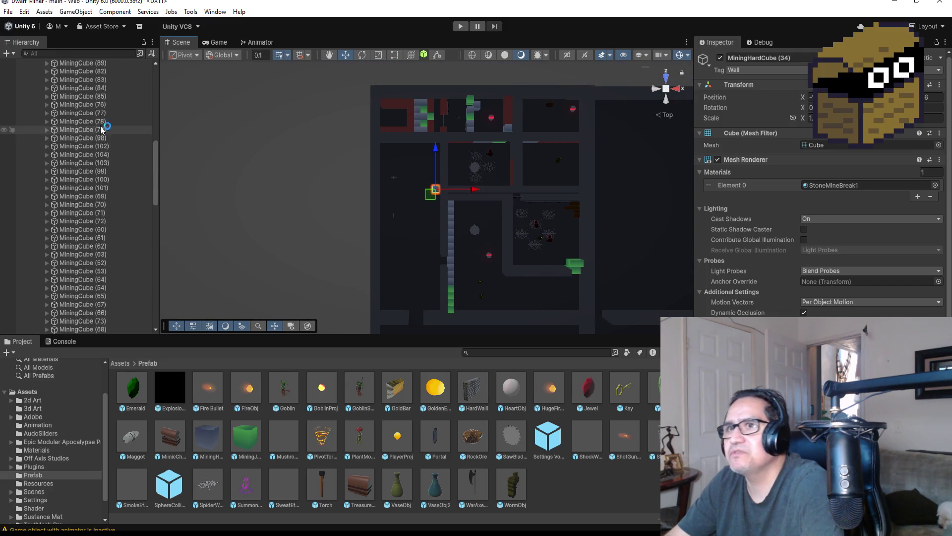
mouse_move(102, 129)
left_mouse_down()
mouse_move(60, 75)
mouse_move(58, 129)
left_mouse_up()
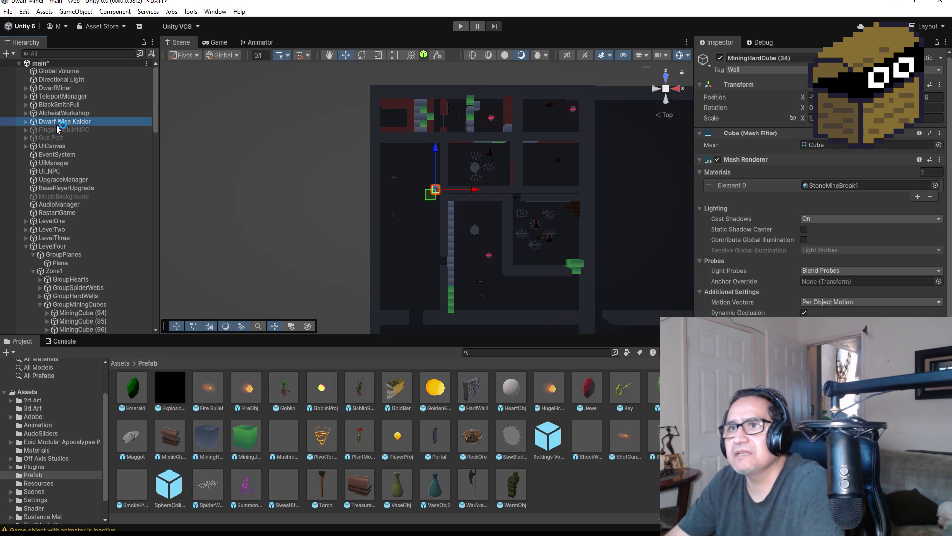
Set the Pp dropdown in DwarfMiner's Player script to Zone 4.
left_click(55, 88)
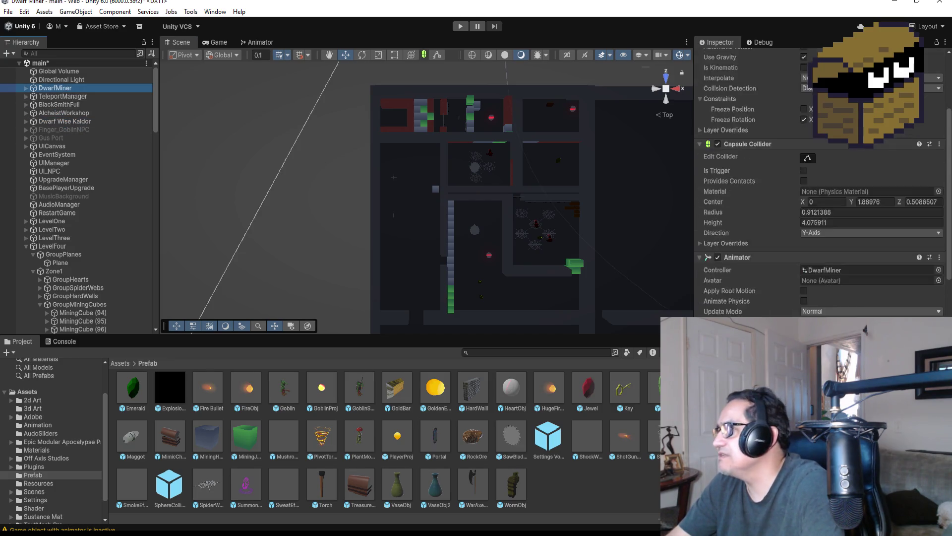
scroll(818, 199, "down", 10)
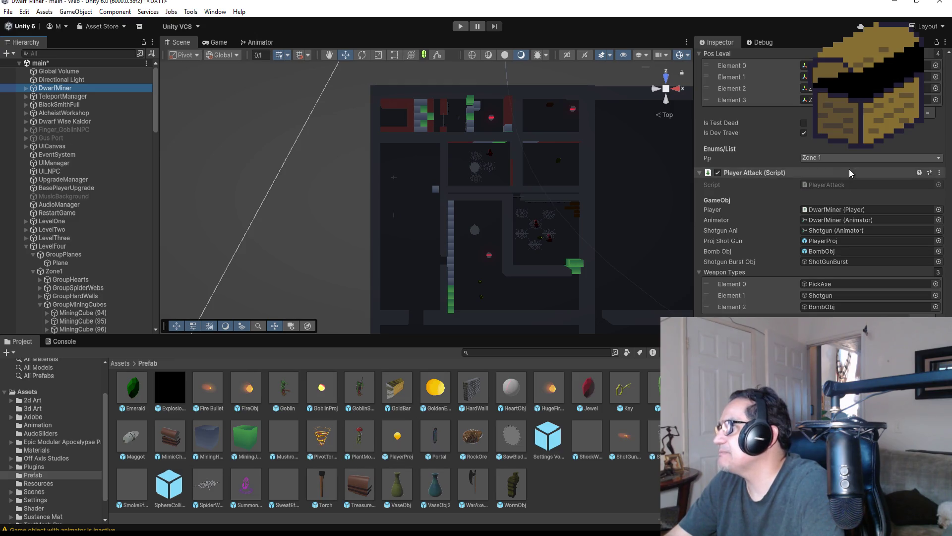
left_click(834, 158)
left_click(827, 207)
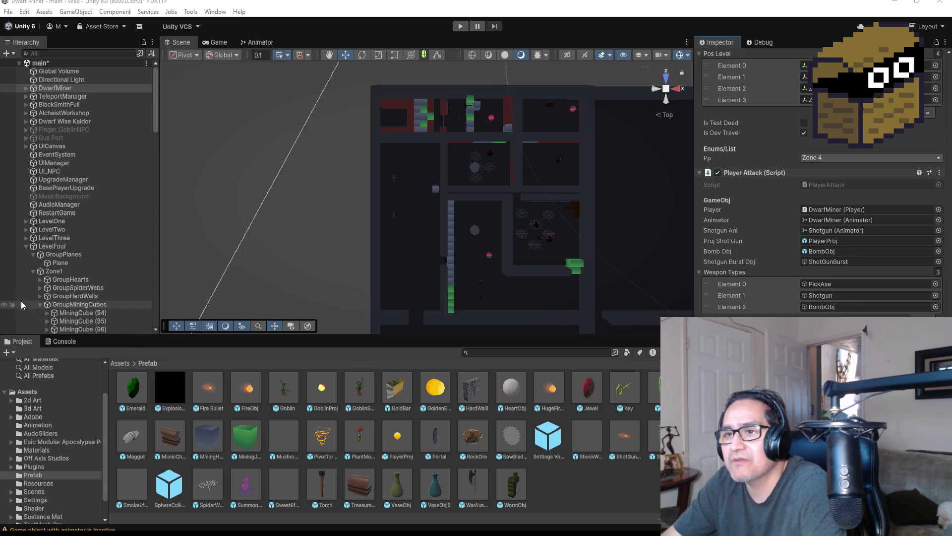
Collapse GroupMiningCubes and enter Play mode to test the level.
left_click(39, 304)
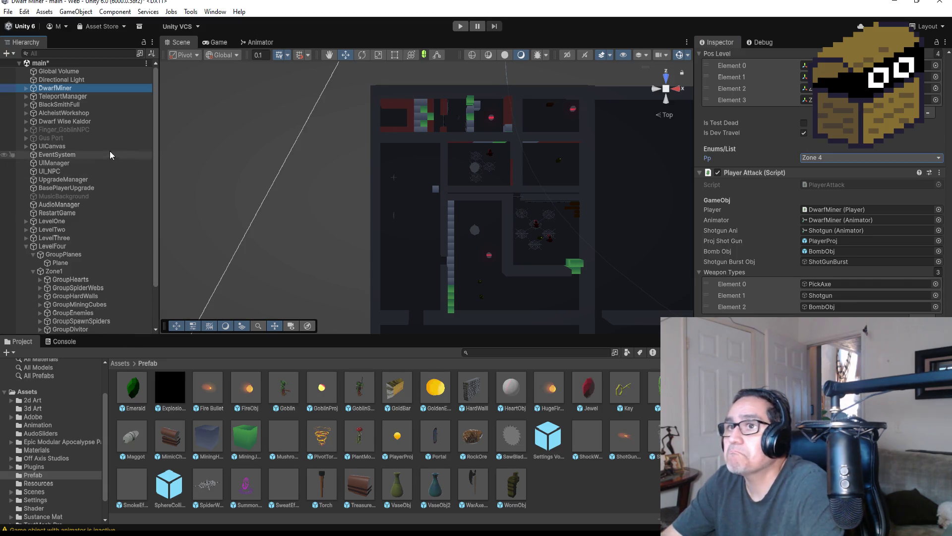
scroll(819, 188, "up", 5)
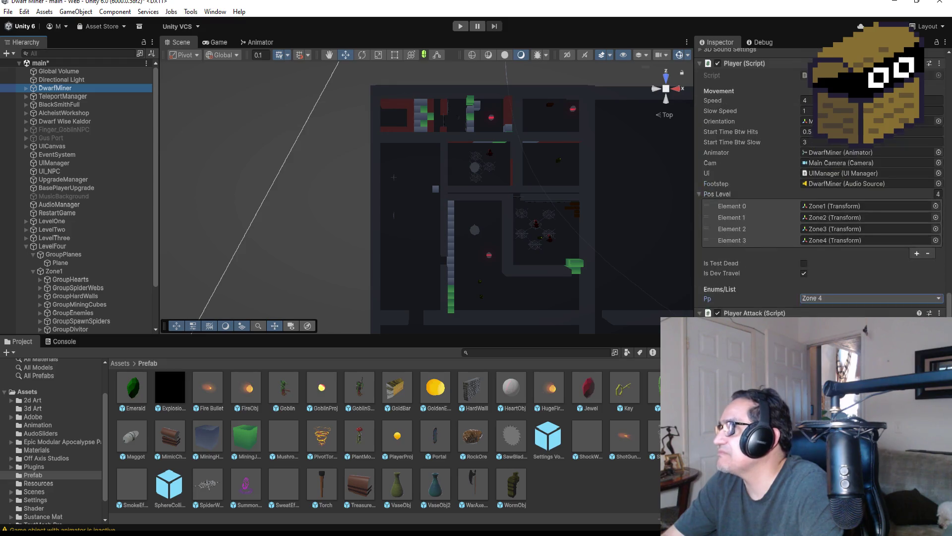
left_click(462, 28)
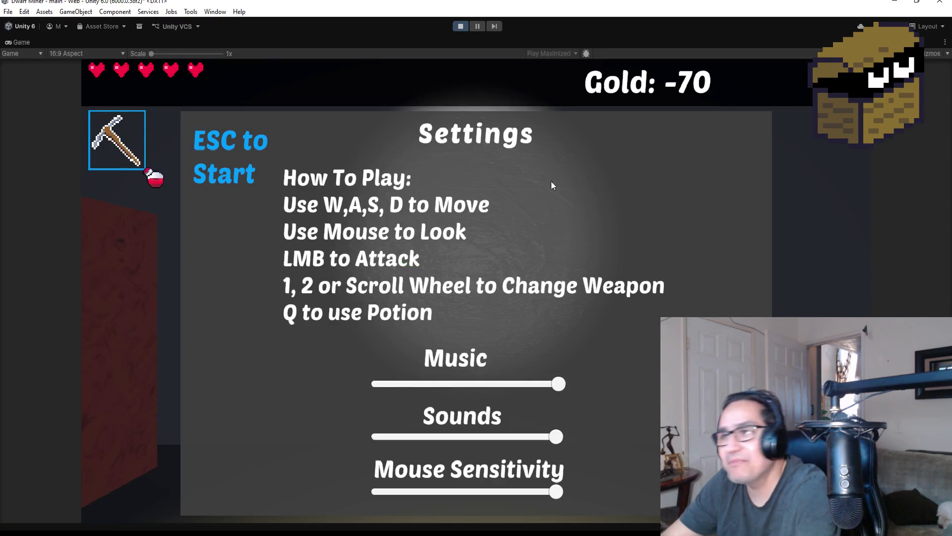
Dismiss the settings overlay and walk the corridor, cycling weapons and collecting gems and gold.
key("Escape")
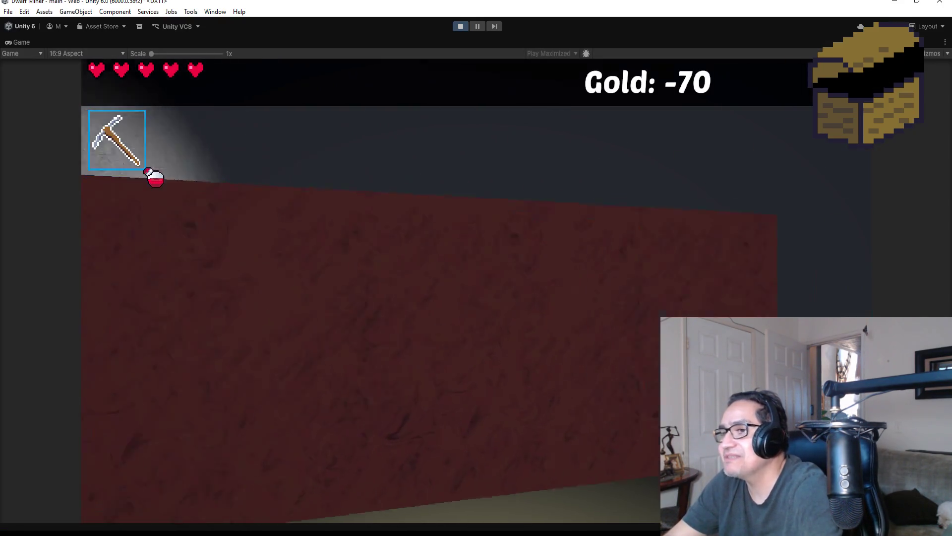
key("w")
key("w")
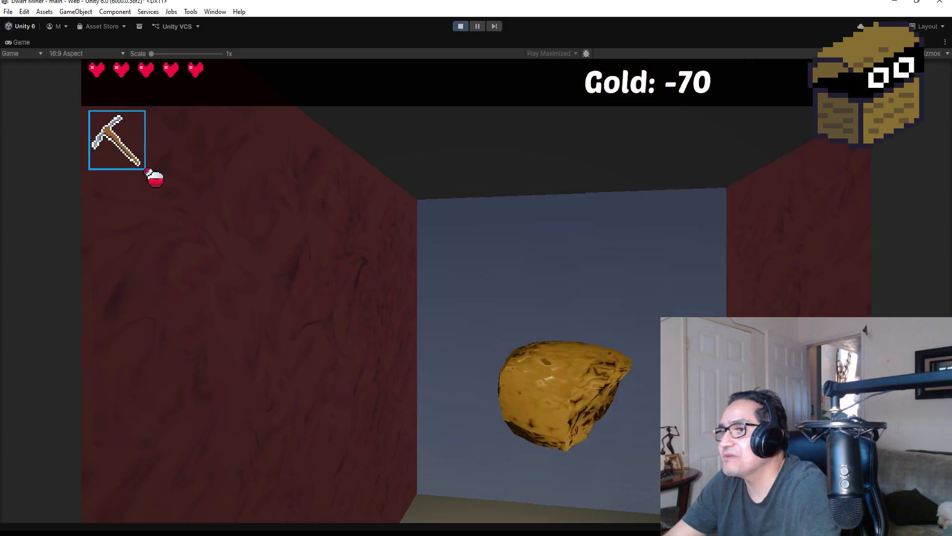
key("s")
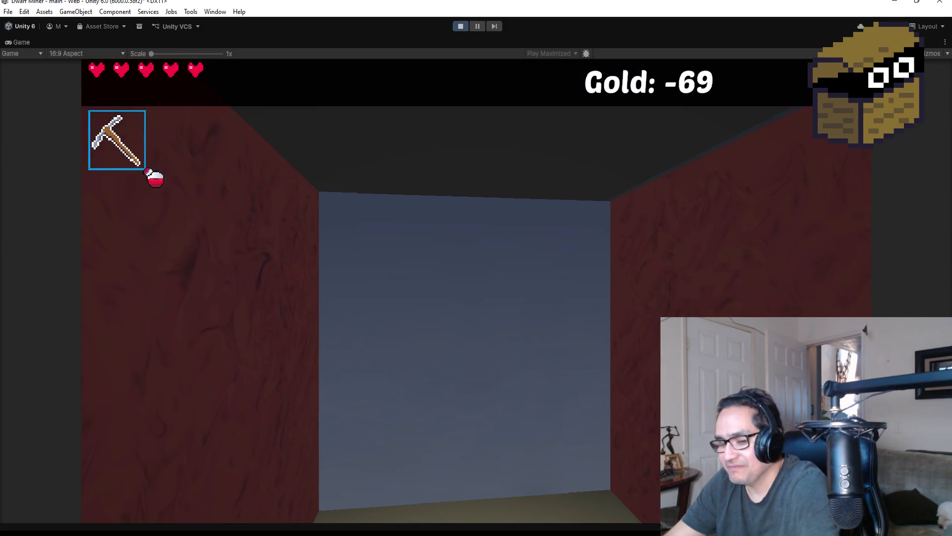
scroll(476, 268, "down", 2)
key("s")
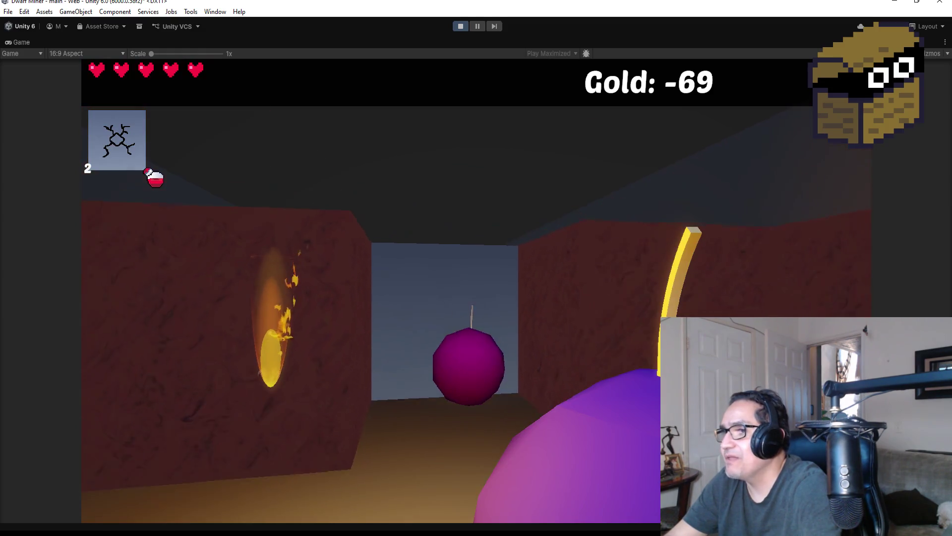
scroll(476, 268, "down", 1)
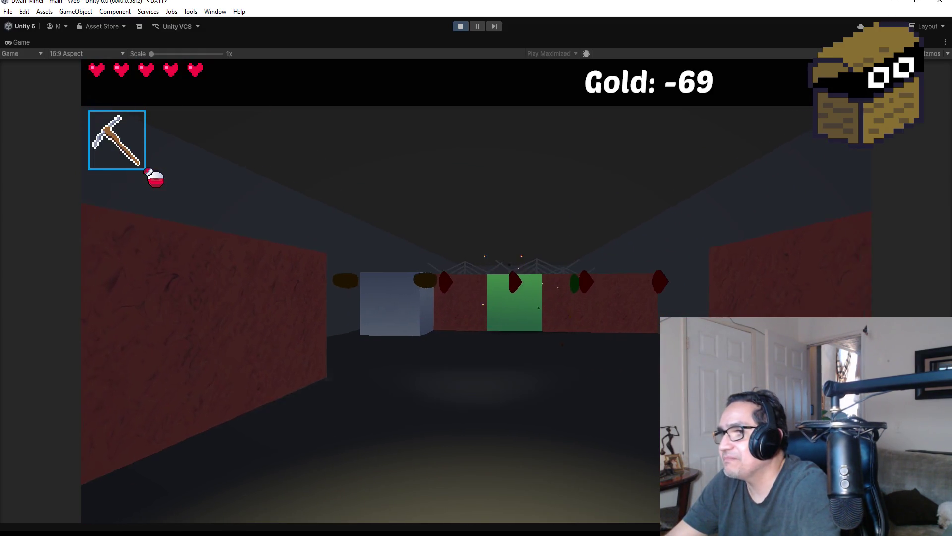
key("w")
key("w")
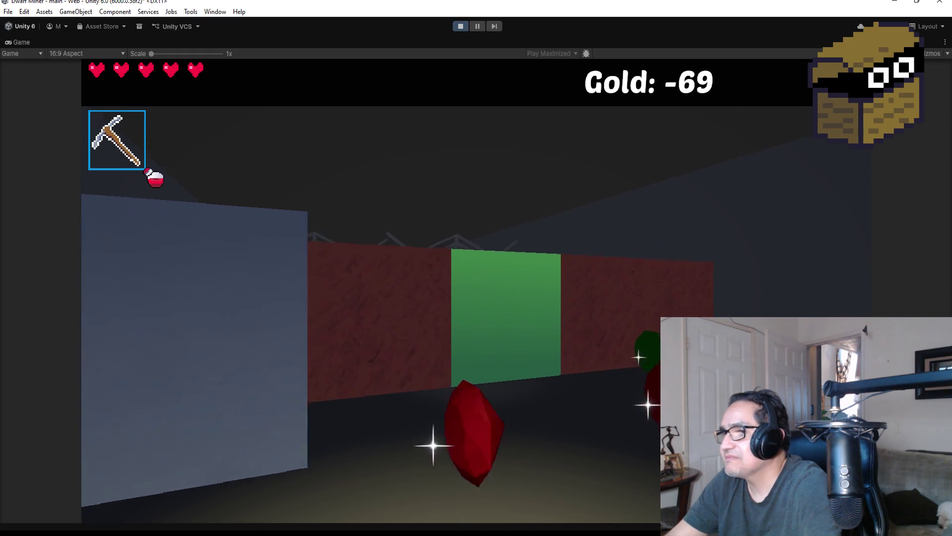
key("w")
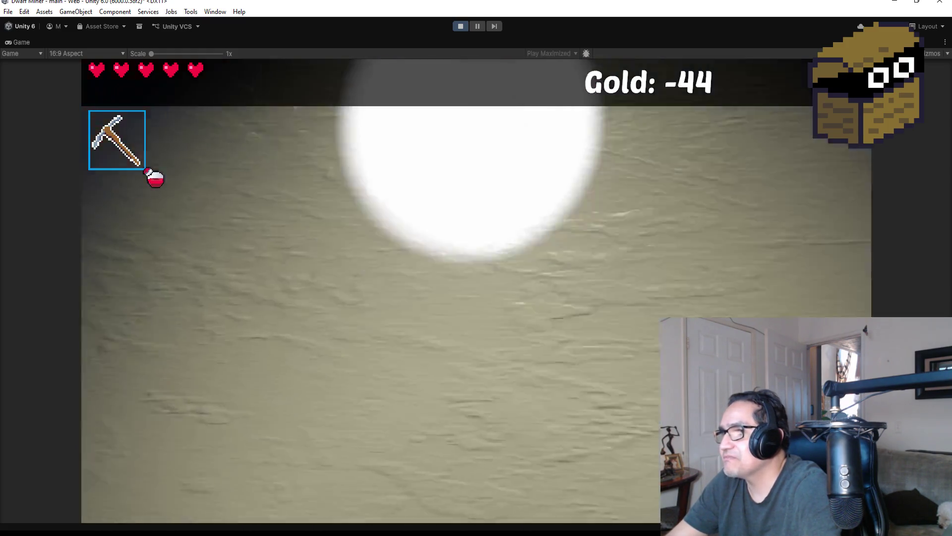
key("w")
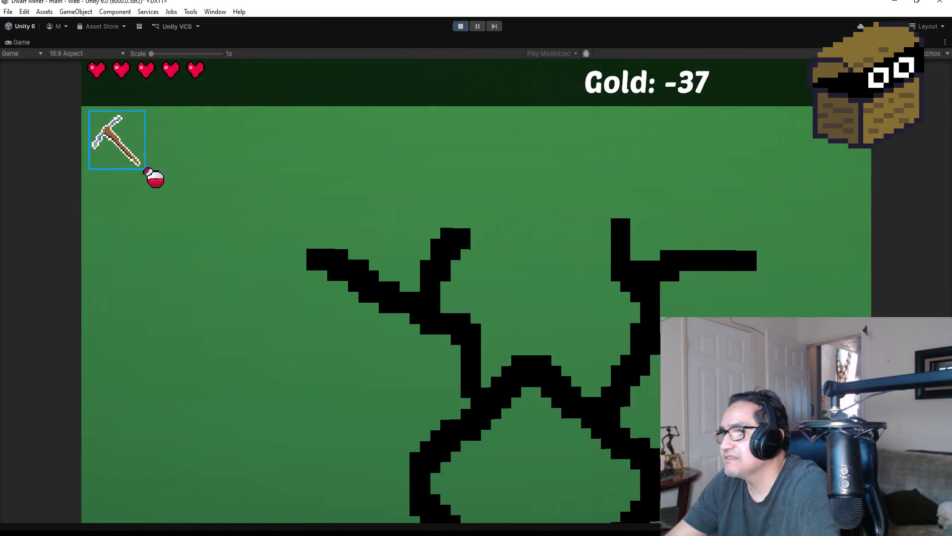
key("w")
key("w")
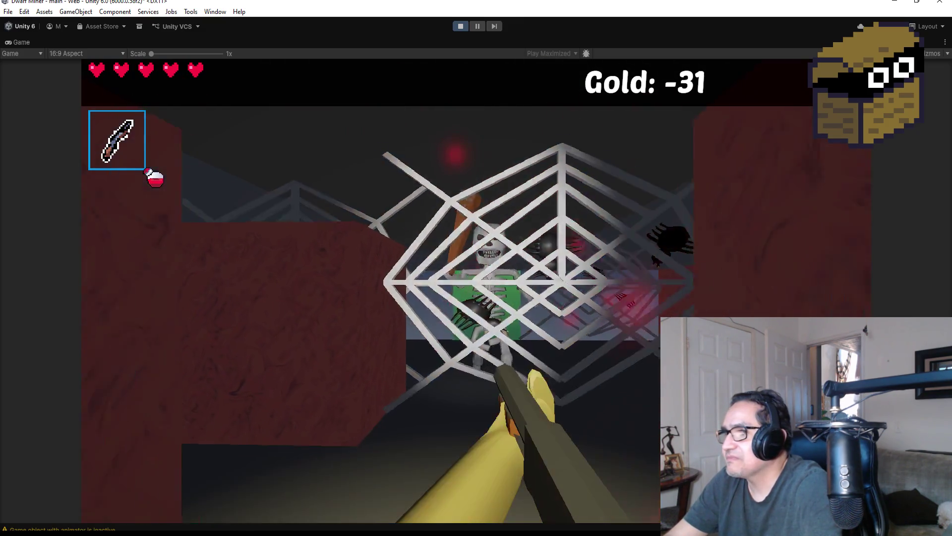
key("w")
key("s")
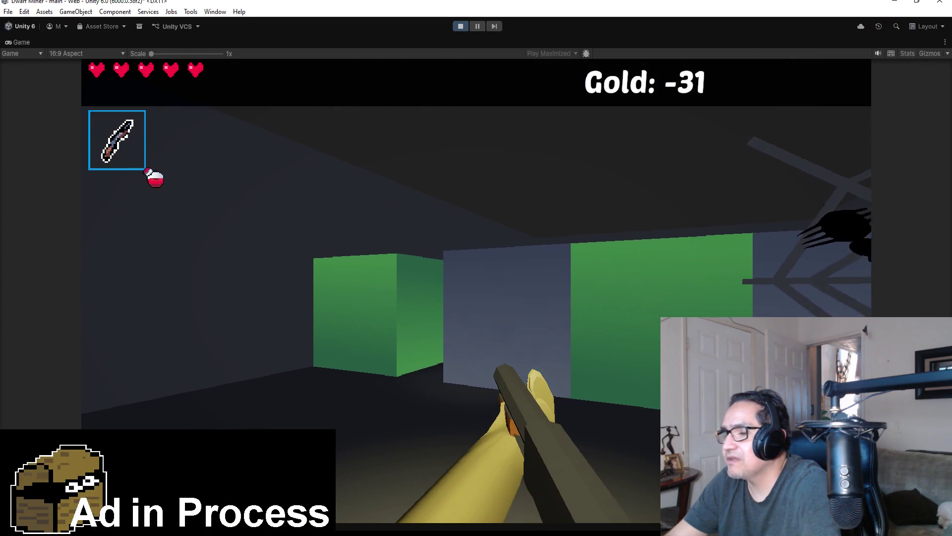
key("w")
Break the next green wall with the pickaxe and head toward the heart orb.
scroll(476, 268, "down", 1)
key("w")
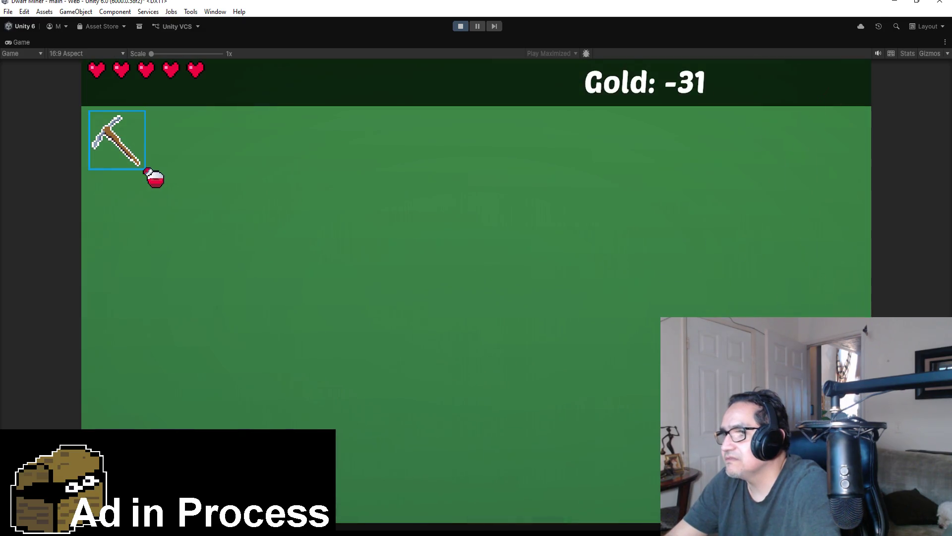
left_click(476, 268)
left_click(476, 268)
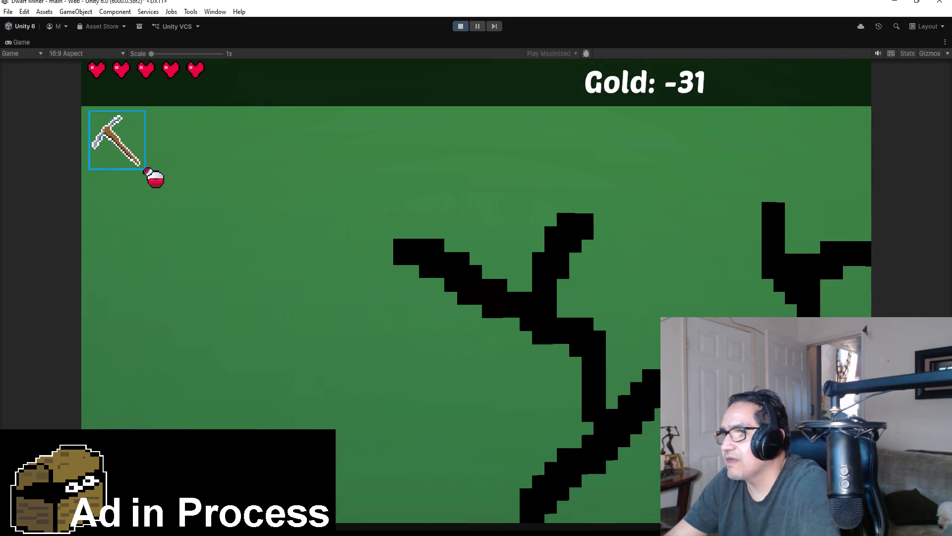
left_click(476, 268)
left_click(476, 268)
key("w")
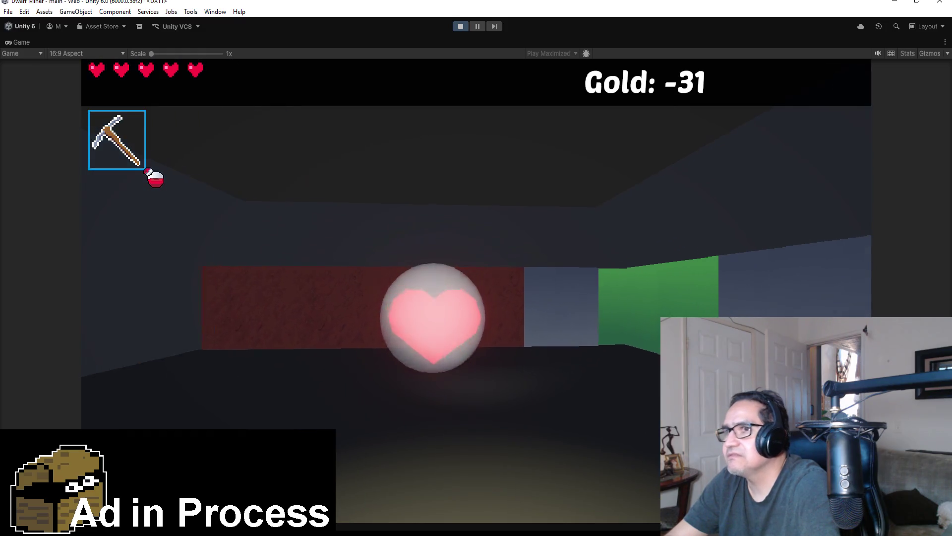
scroll(476, 268, "up", 1)
scroll(476, 269, "down", 1)
key("w")
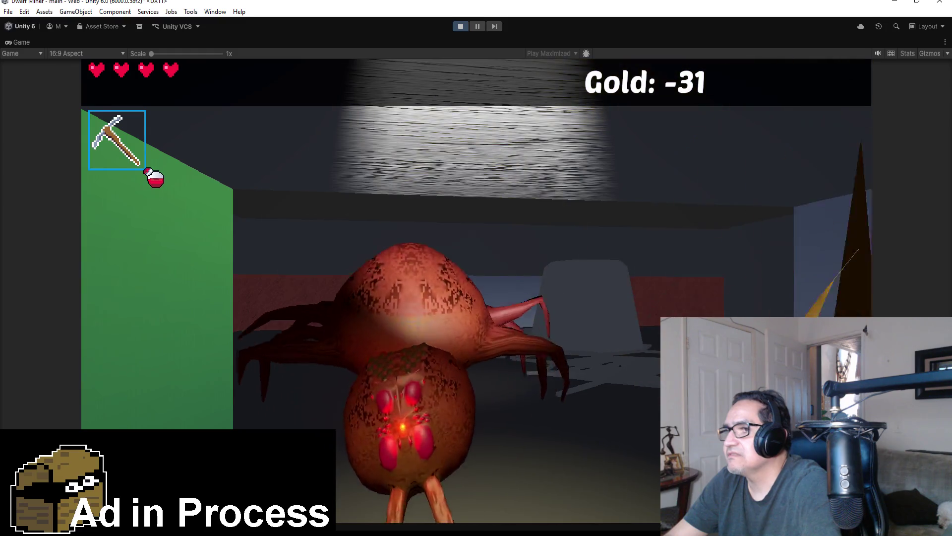
Kill the spider and yellow enemy with the knife, mine gold ore, and attack corridor enemies.
scroll(476, 268, "up", 1)
left_click(476, 268)
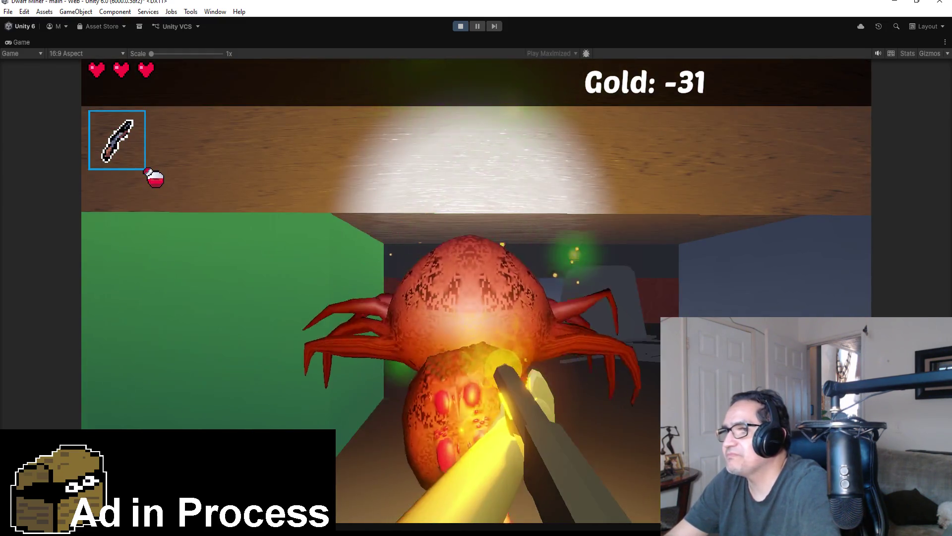
left_click(477, 268)
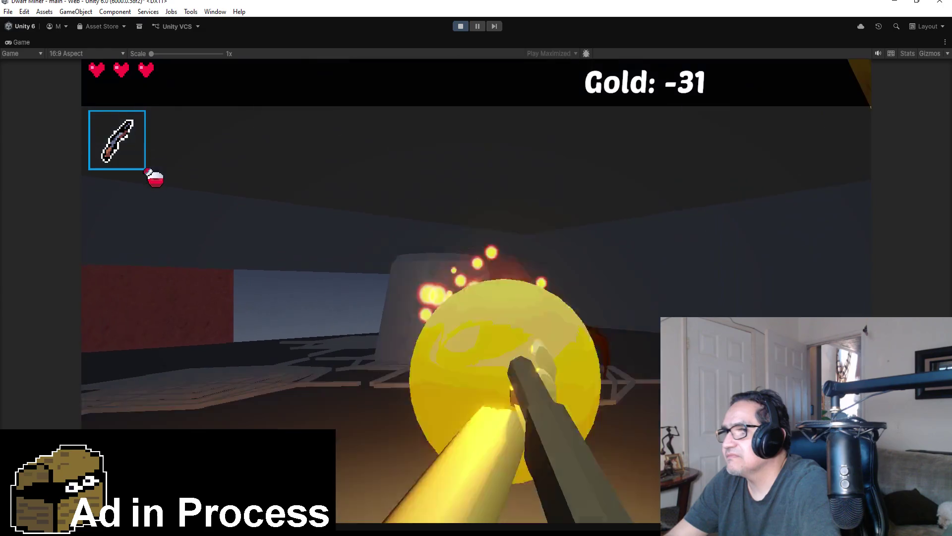
left_click(476, 268)
left_click(477, 268)
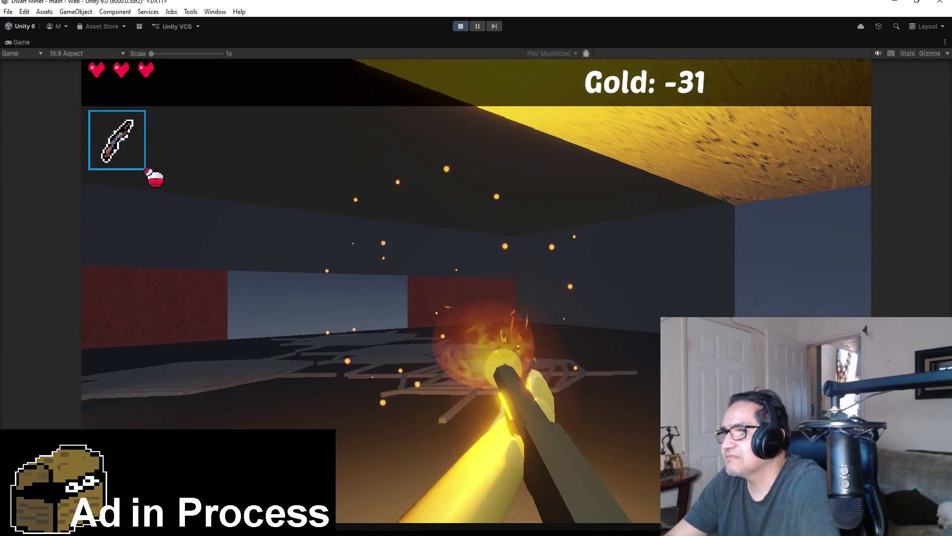
left_click(476, 268)
scroll(476, 268, "down", 1)
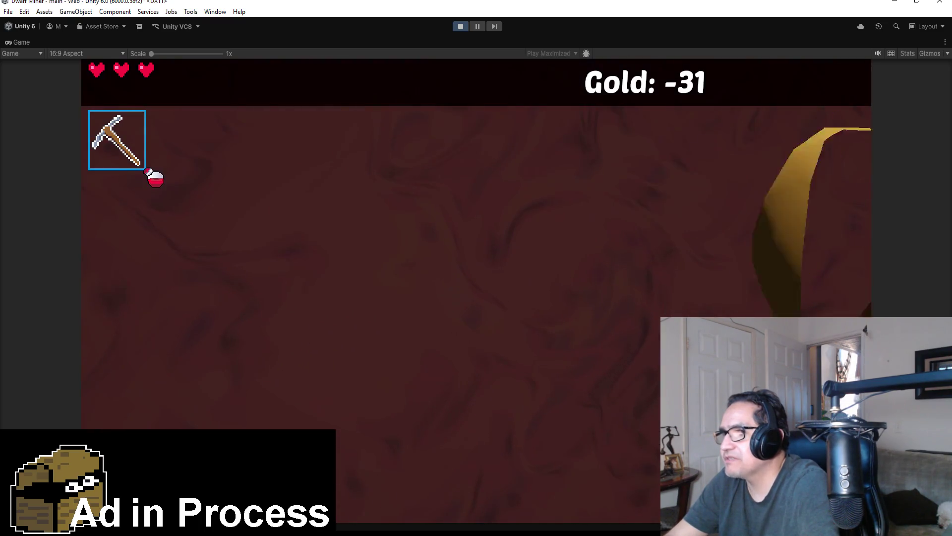
left_click(476, 268)
scroll(476, 268, "down", 1)
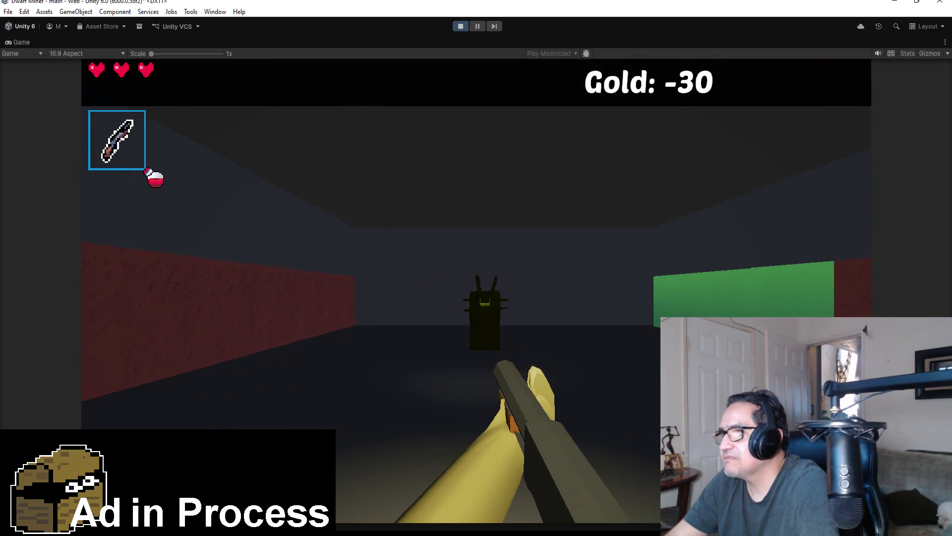
left_click(476, 268)
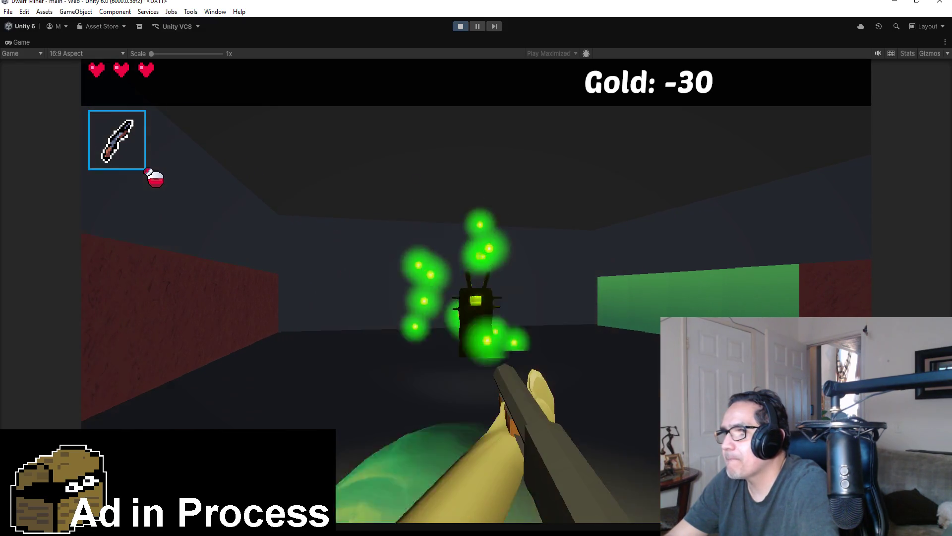
left_click(476, 268)
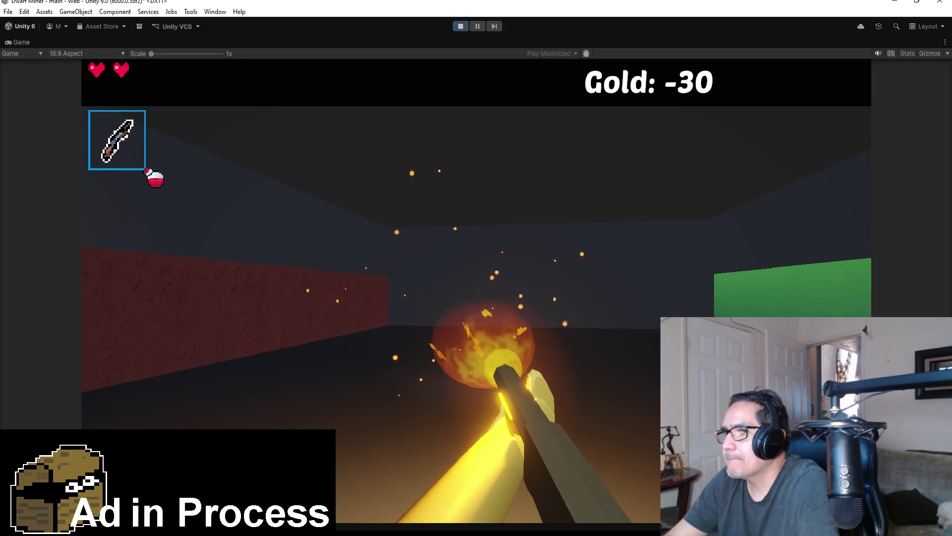
scroll(476, 267, "up", 1)
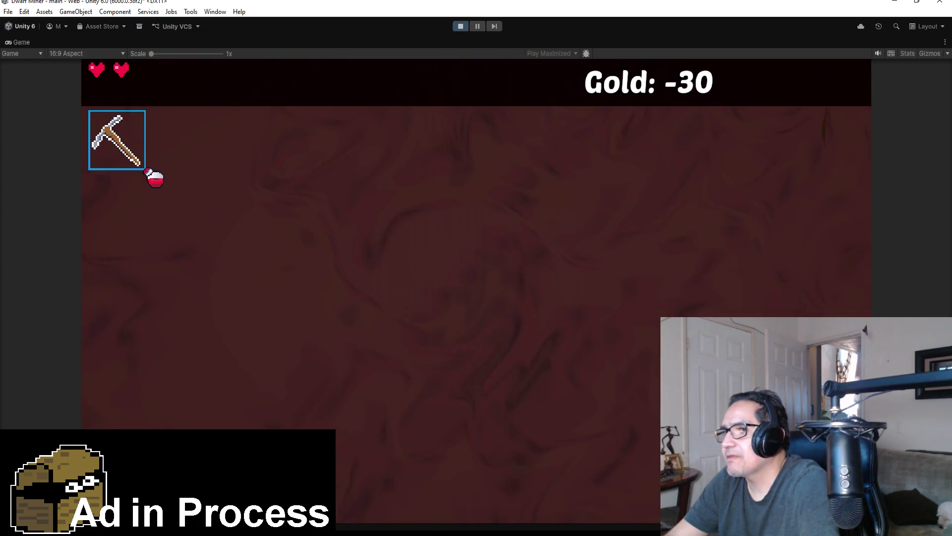
Mine the red wall block and collect its gold.
left_click(476, 268)
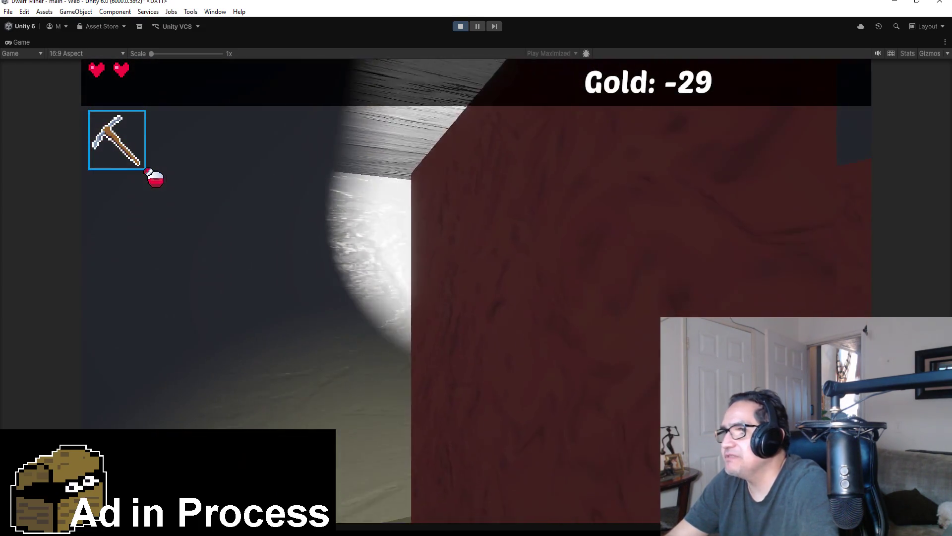
left_click(477, 268)
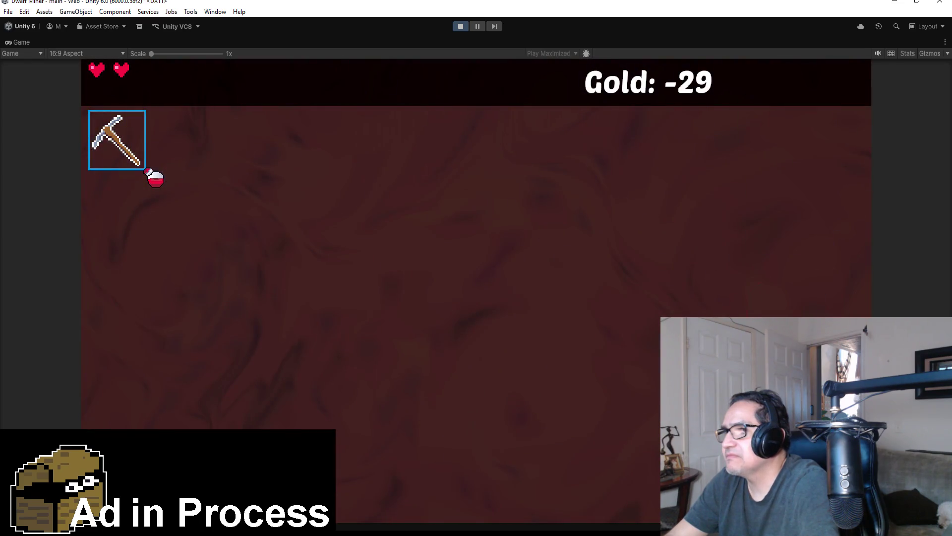
left_click(476, 268)
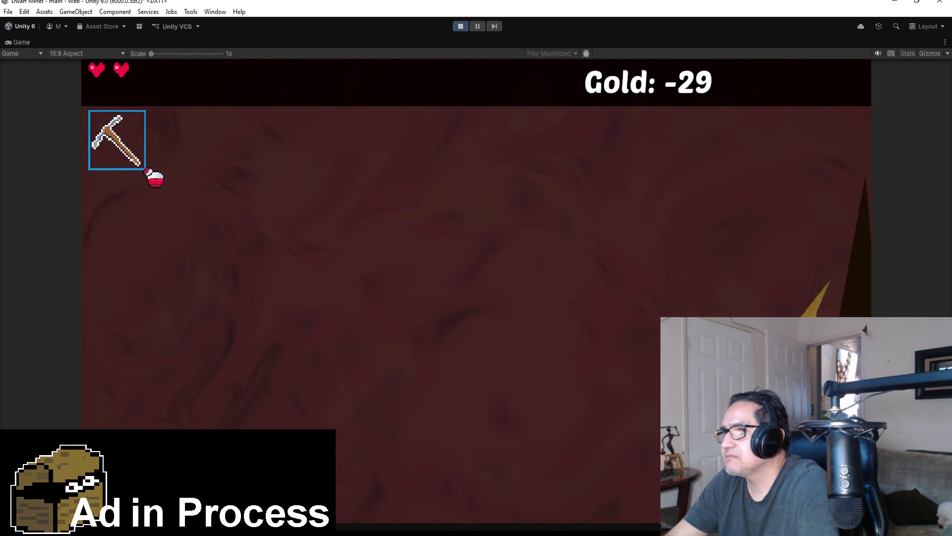
left_click(476, 268)
left_click(476, 268)
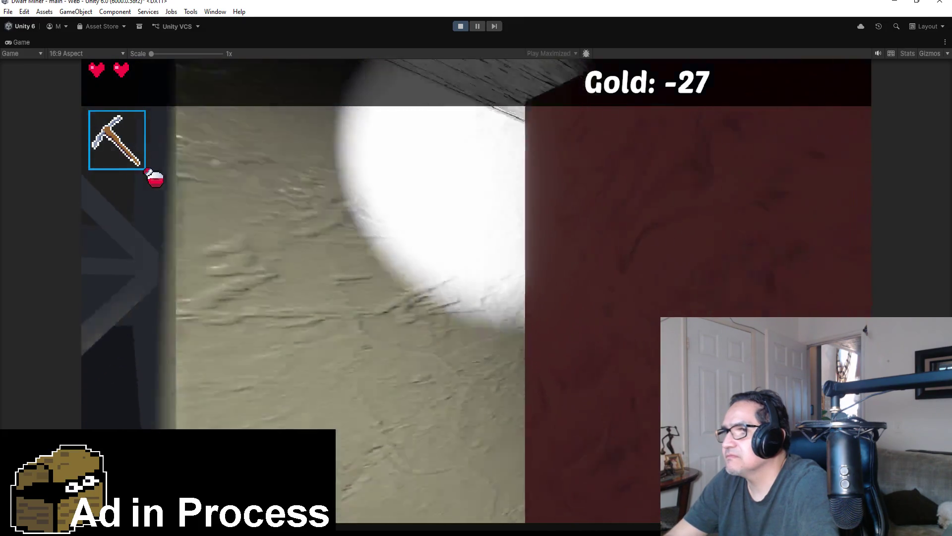
scroll(477, 268, "down", 1)
Kill the spiders with fireballs, drink a potion to refill health, then pause the game.
left_click(476, 268)
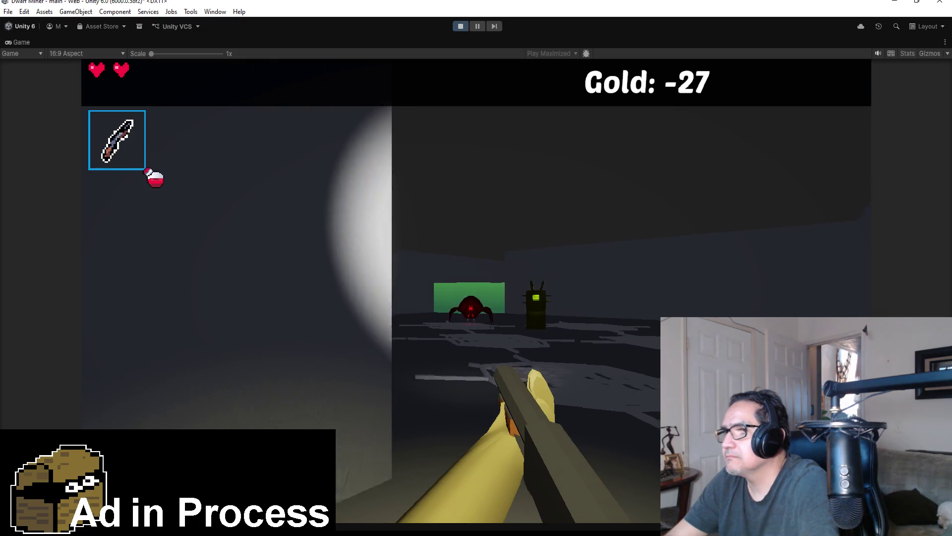
left_click(476, 268)
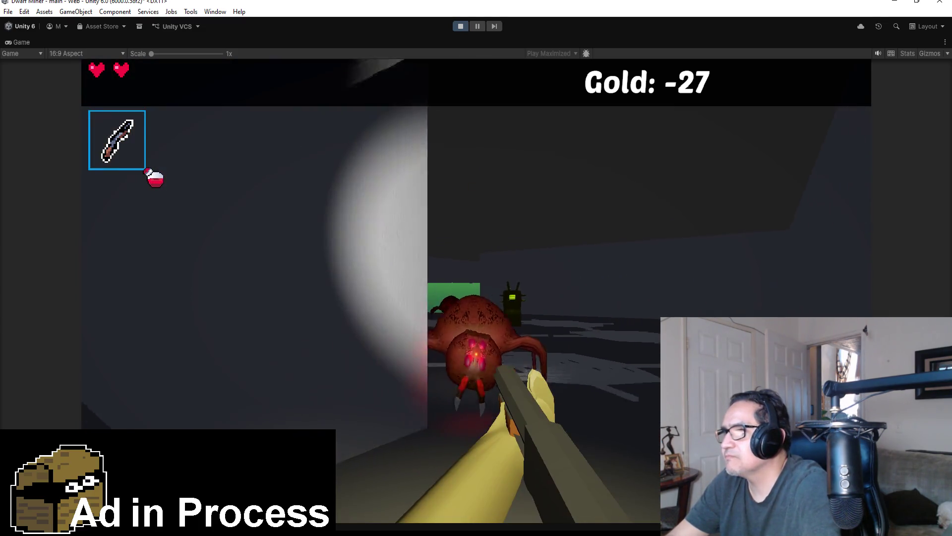
left_click(477, 268)
left_click(476, 268)
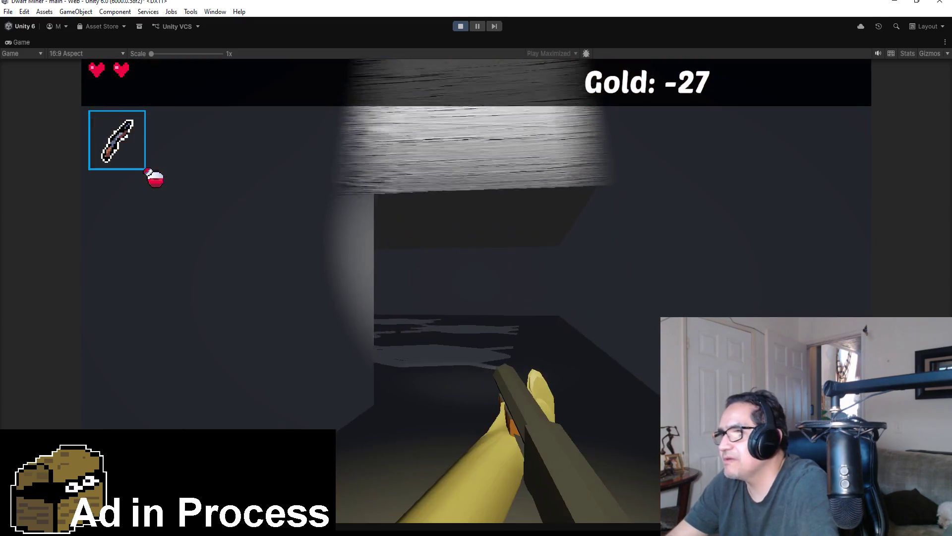
left_click(476, 267)
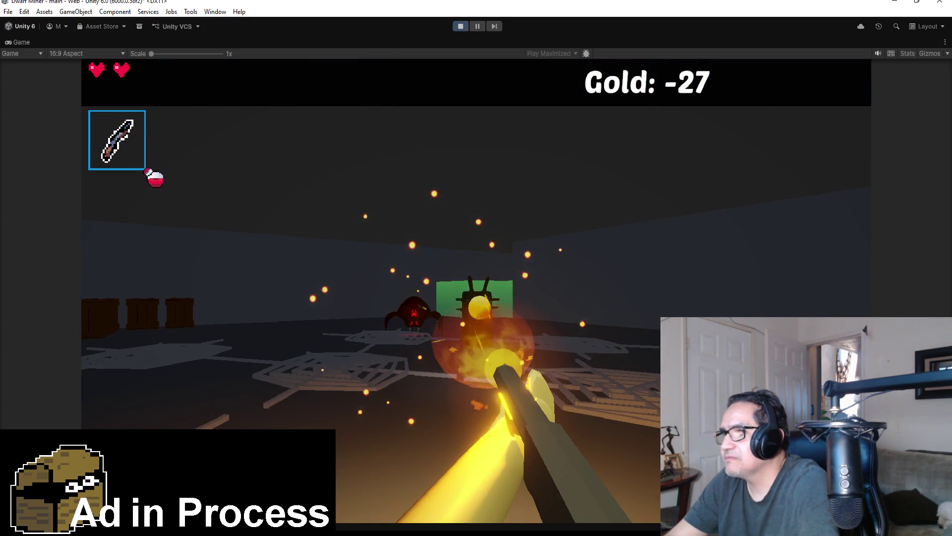
left_click(476, 268)
left_click(476, 267)
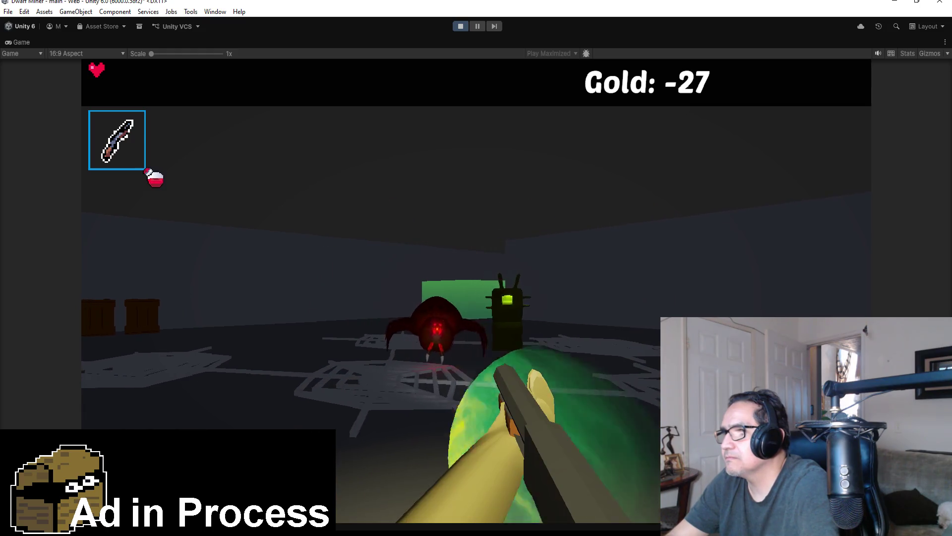
left_click(476, 267)
key("e")
left_click(476, 268)
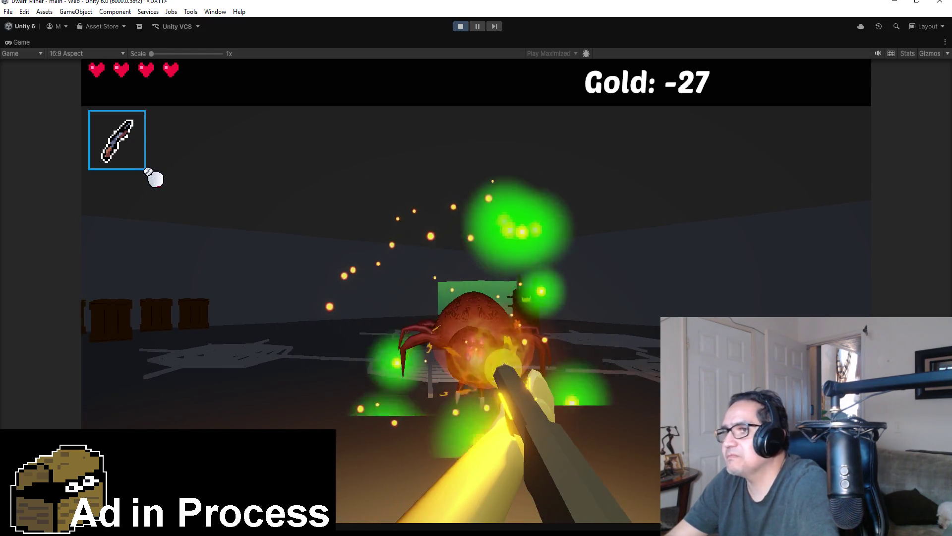
left_click(476, 268)
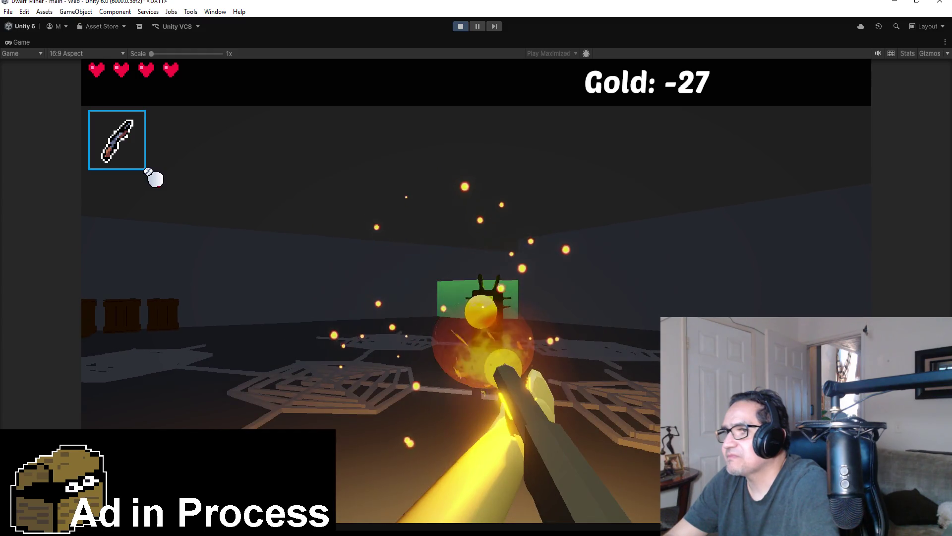
left_click(476, 268)
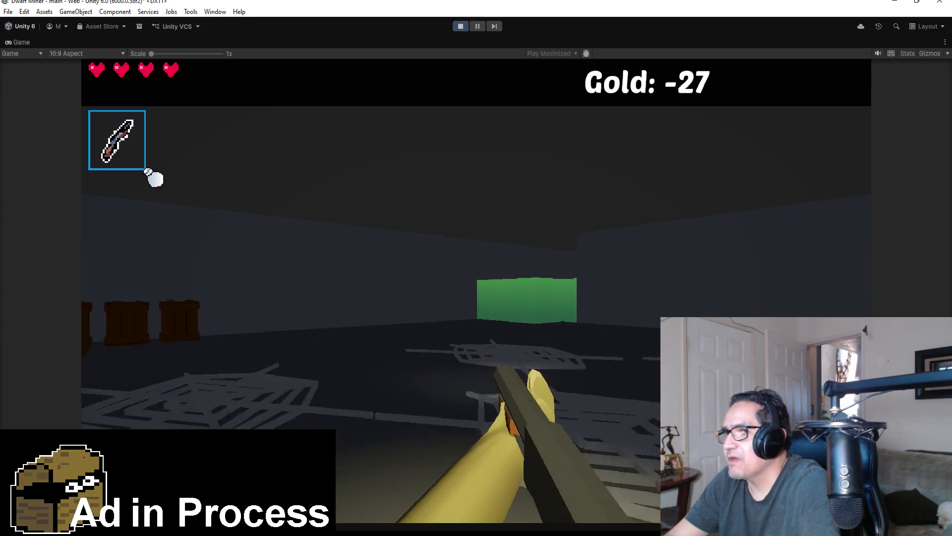
key("a")
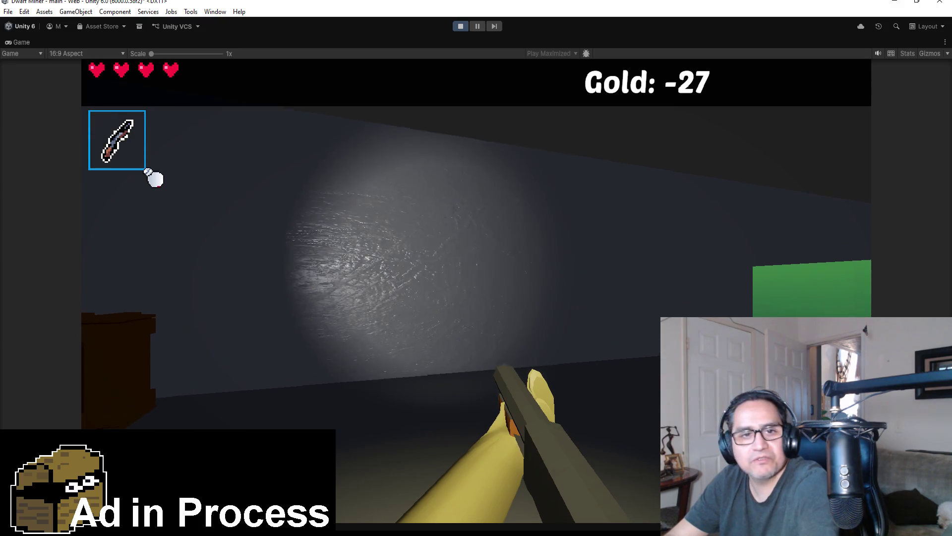
key("Escape")
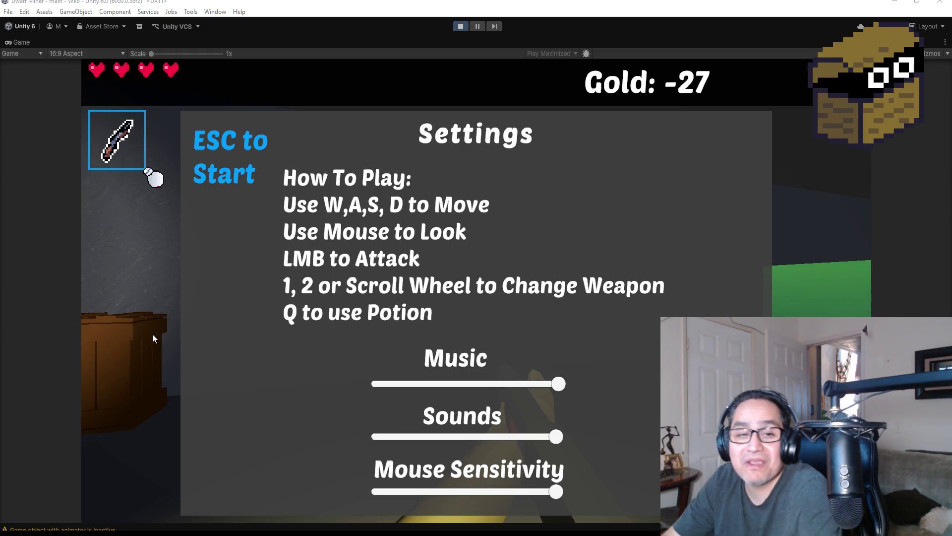
Resume play, cross the cobwebbed room, and break the green walls with the pickaxe.
key("Escape")
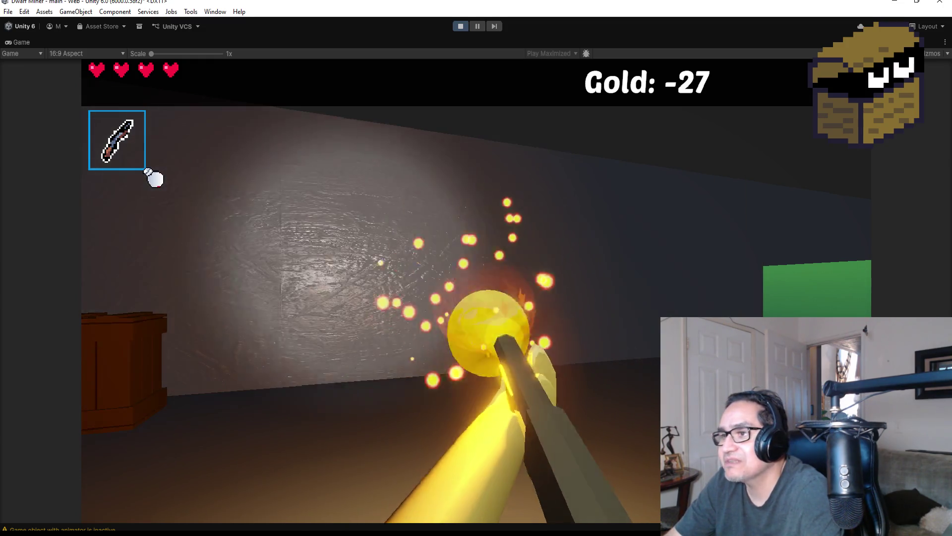
key("w")
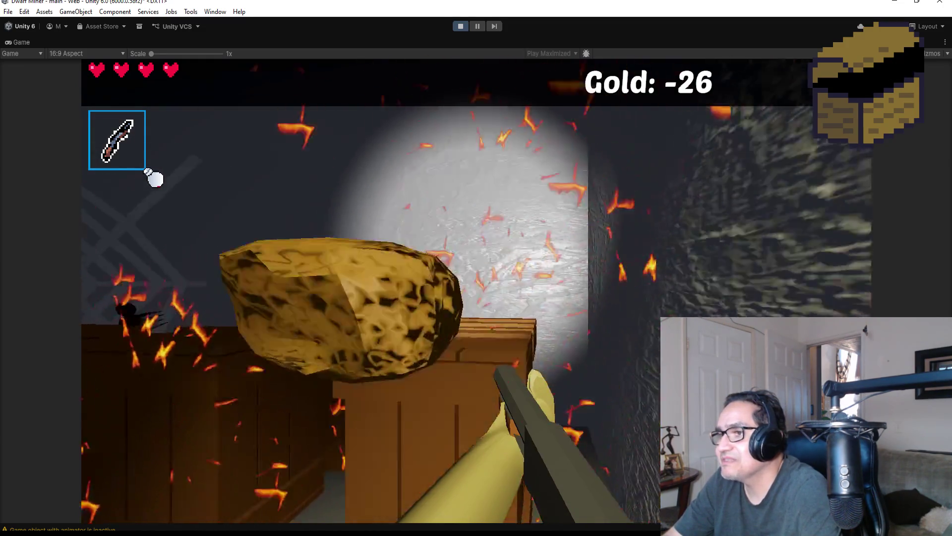
key("w")
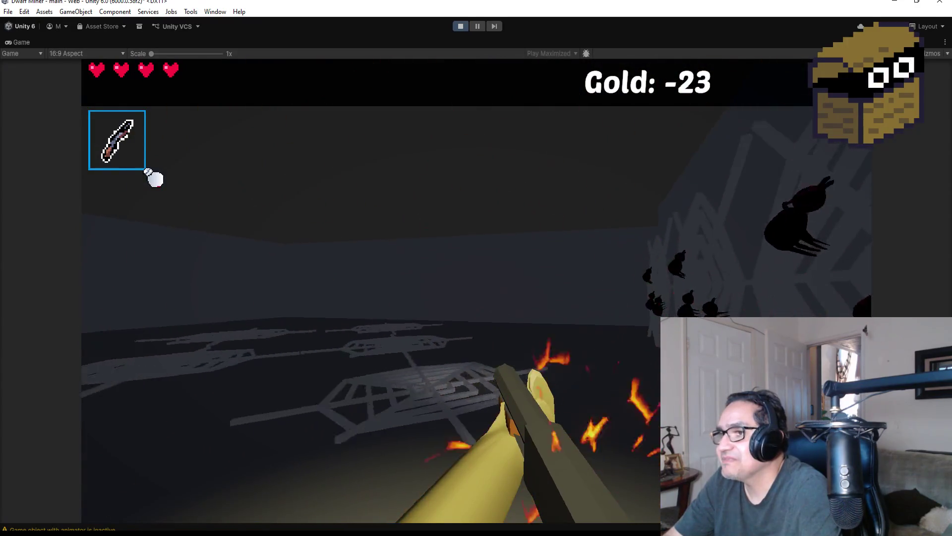
key("w")
scroll(153, 179, "down", 1)
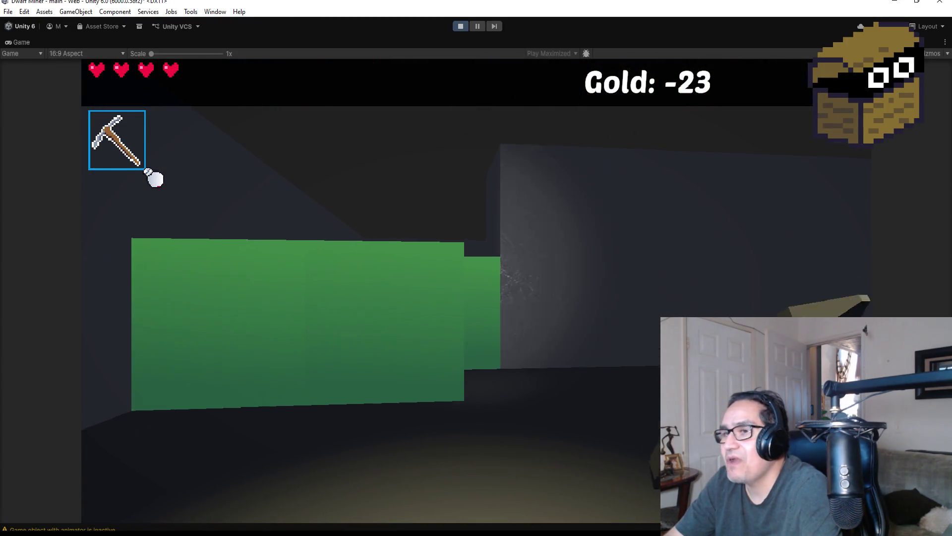
key("w")
left_click(154, 179)
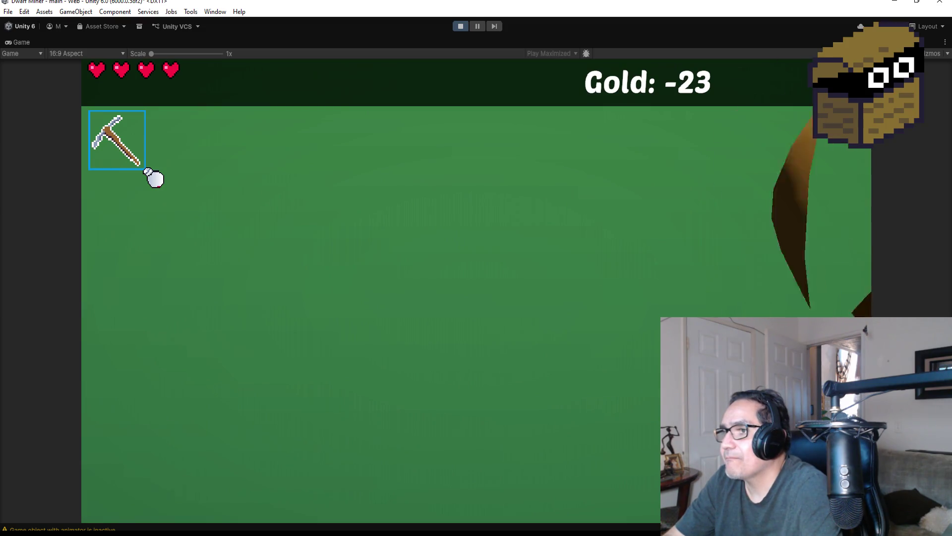
key("w")
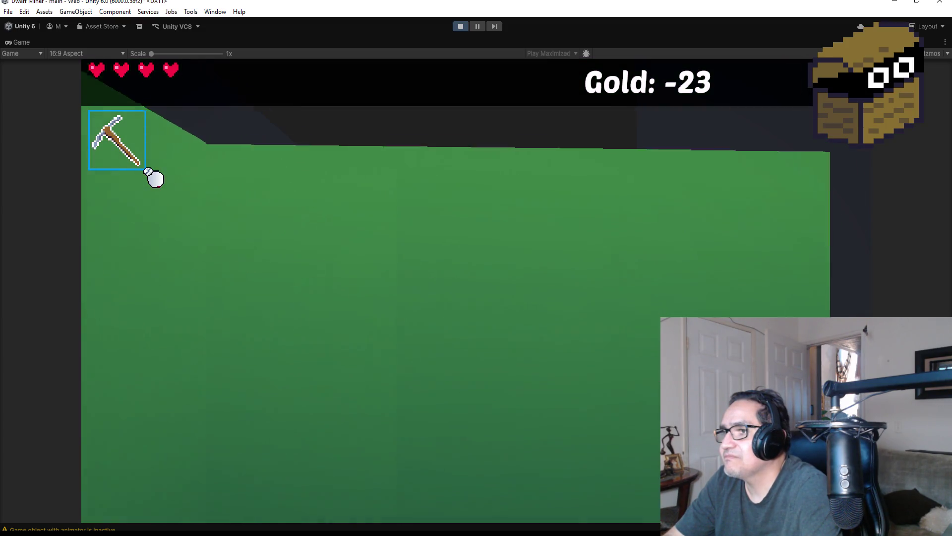
left_click(154, 179)
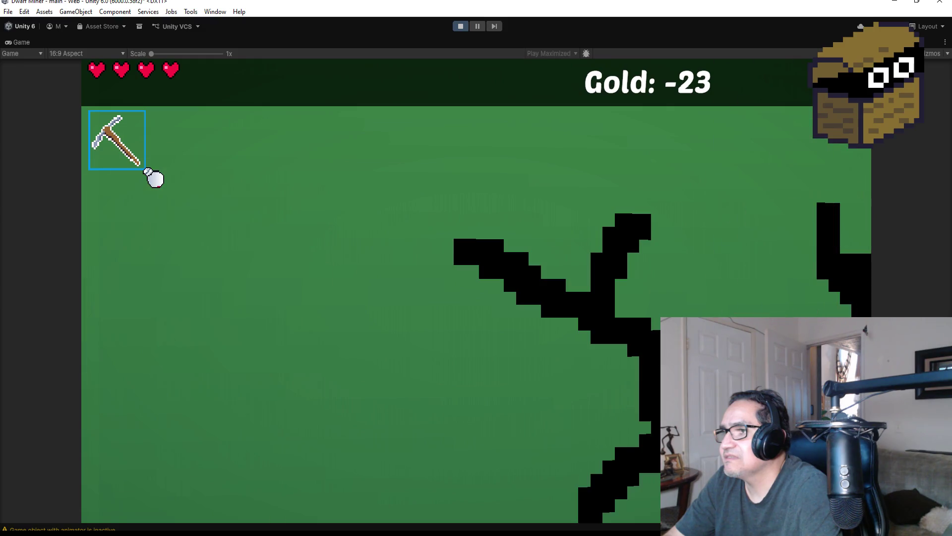
left_click(154, 179)
key("w")
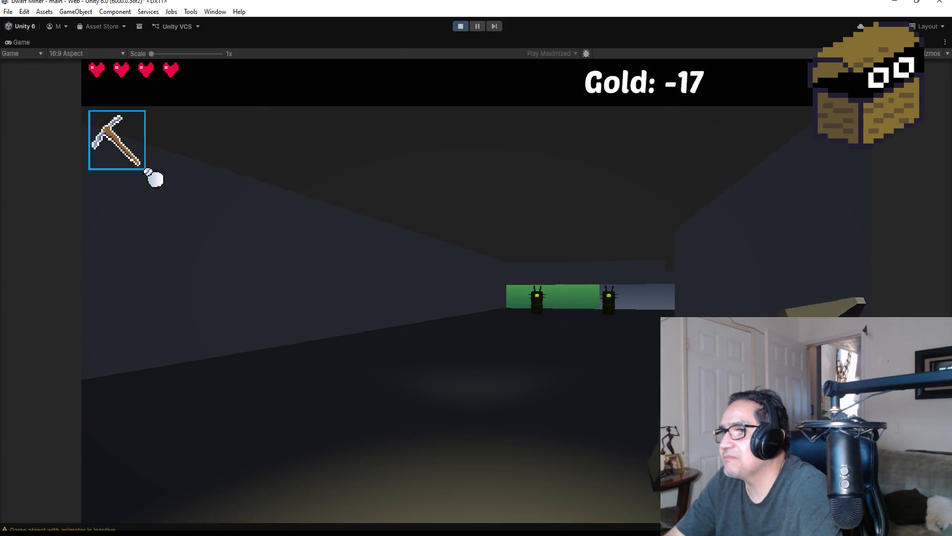
Advance and shoot the antenna enemies and incoming green orbs with the gun.
scroll(154, 178, "down", 1)
key("w")
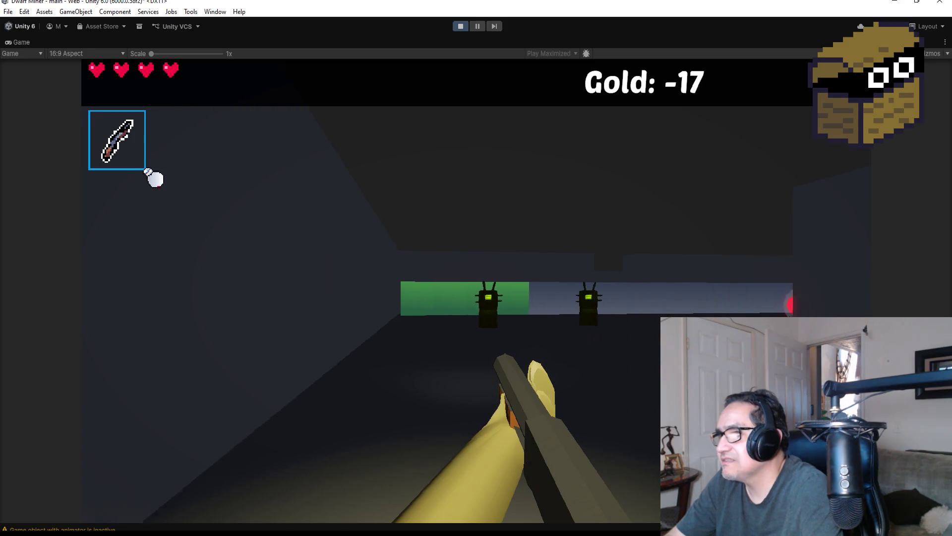
key("w")
left_click(154, 179)
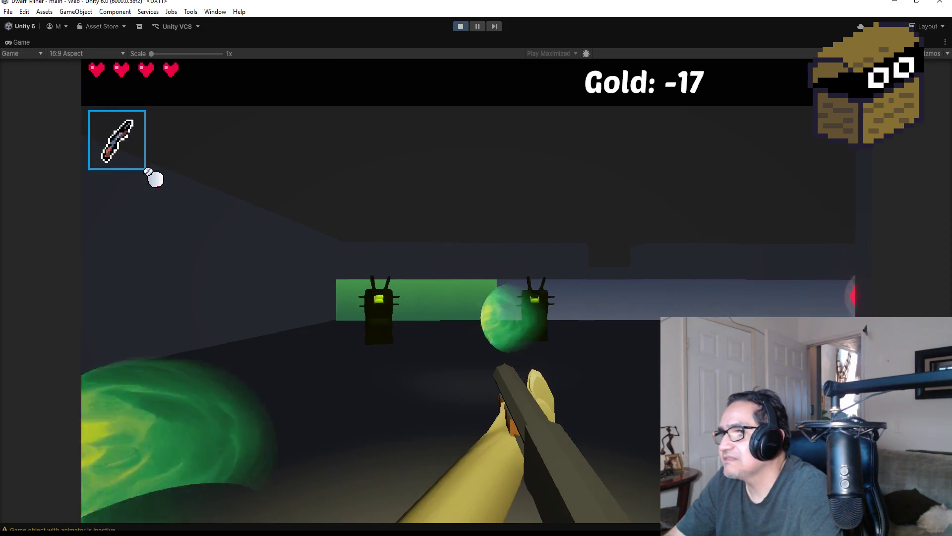
left_click(154, 178)
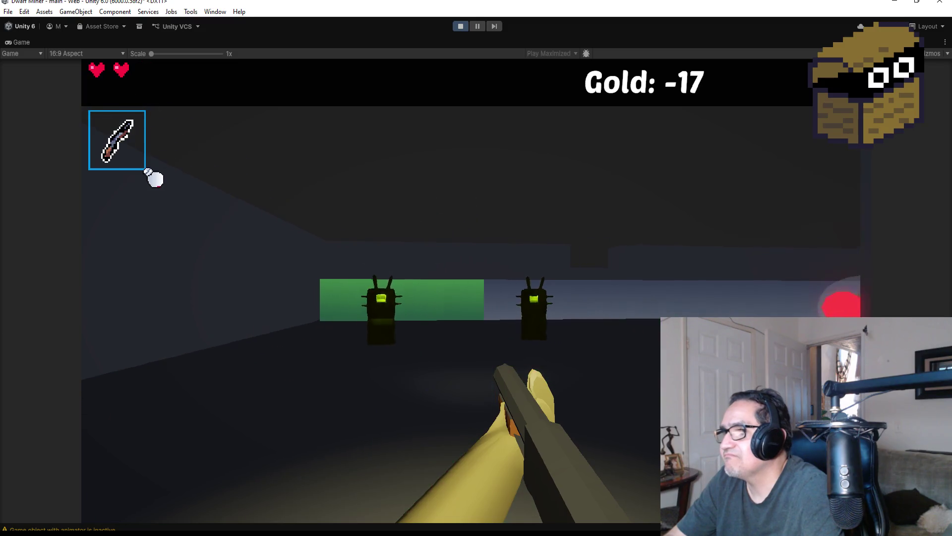
left_click(153, 179)
left_click(154, 179)
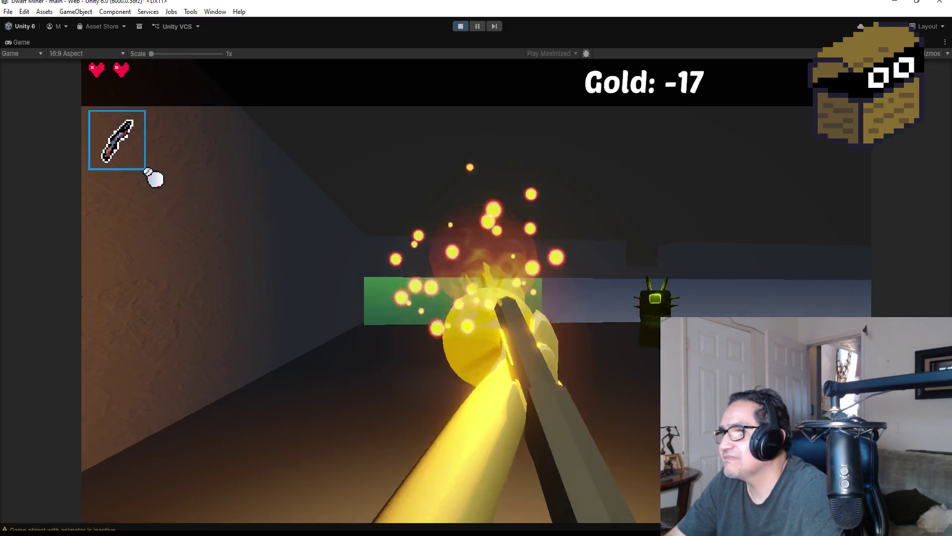
left_click(154, 178)
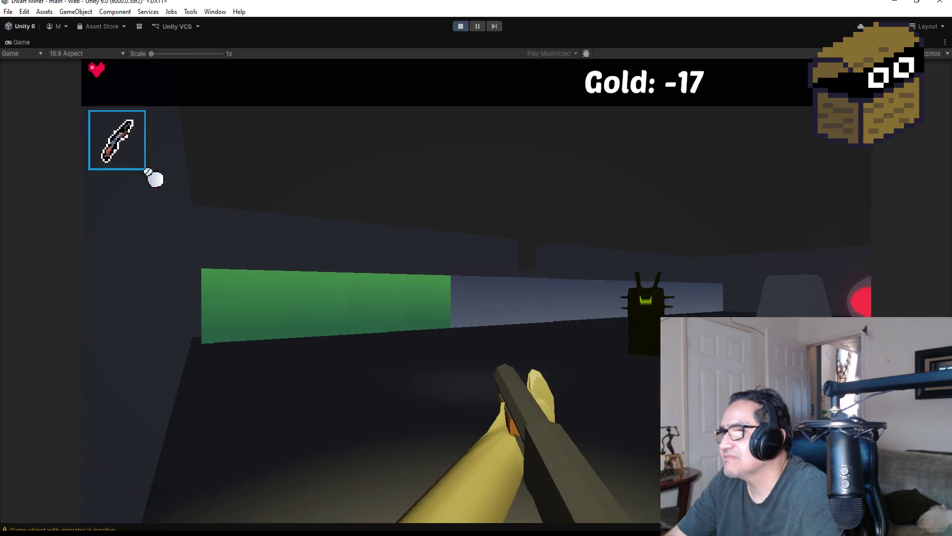
left_click(154, 179)
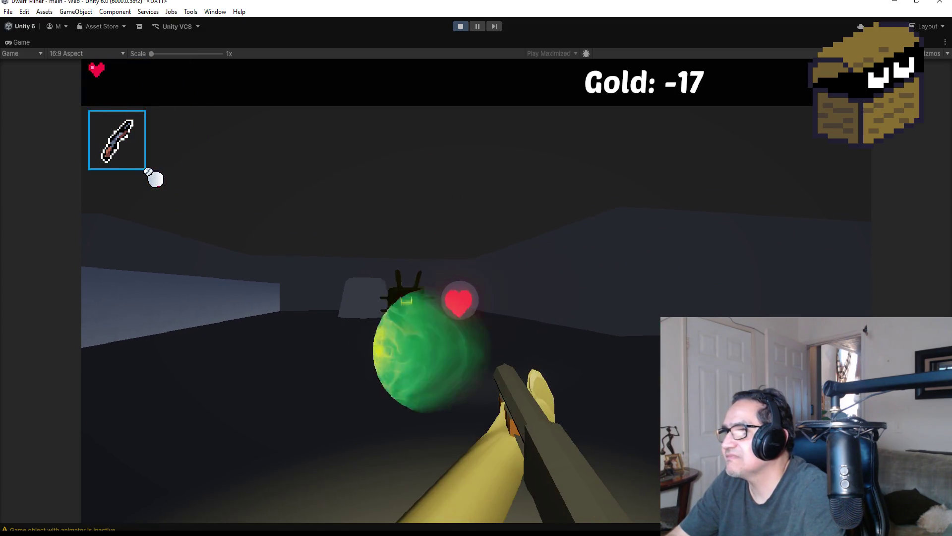
left_click(155, 179)
left_click(153, 179)
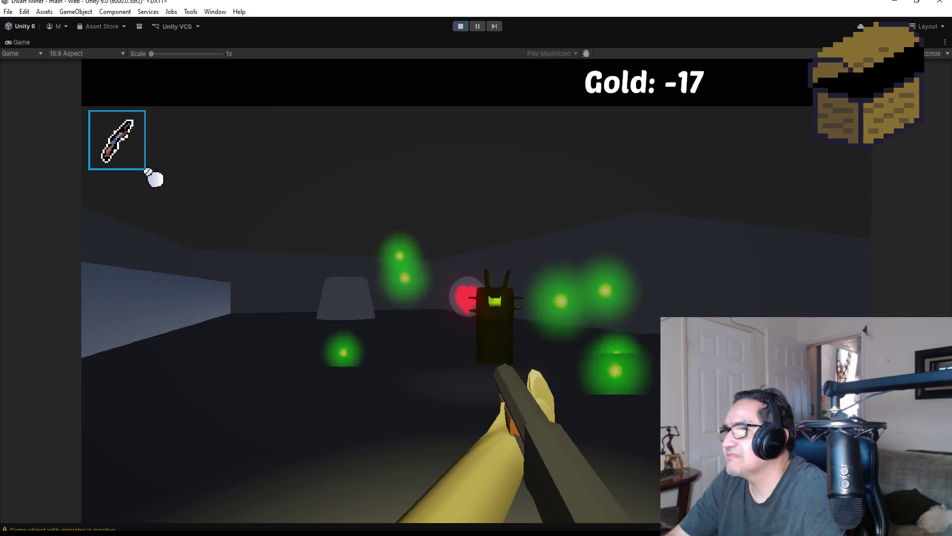
left_click(153, 179)
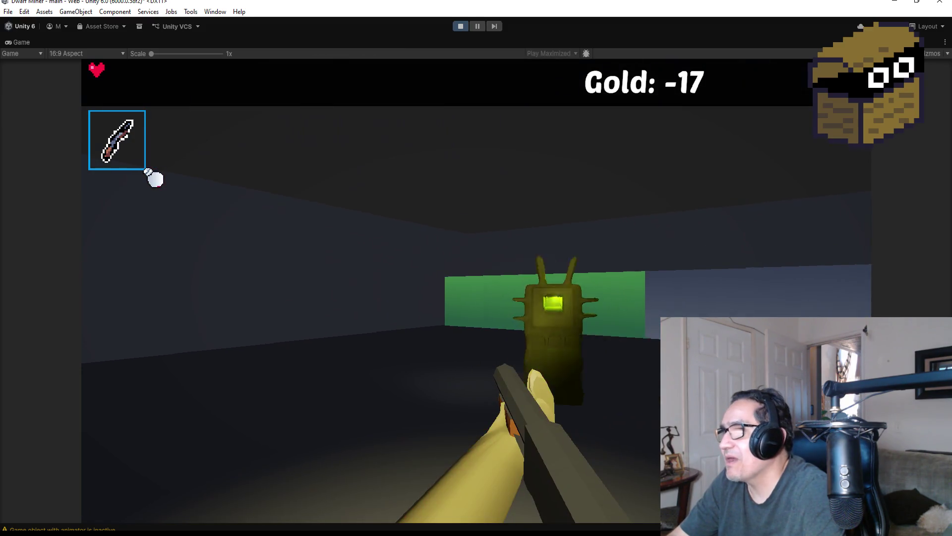
Shoot down the antenna enemy by the green wall and the spider.
left_click(154, 179)
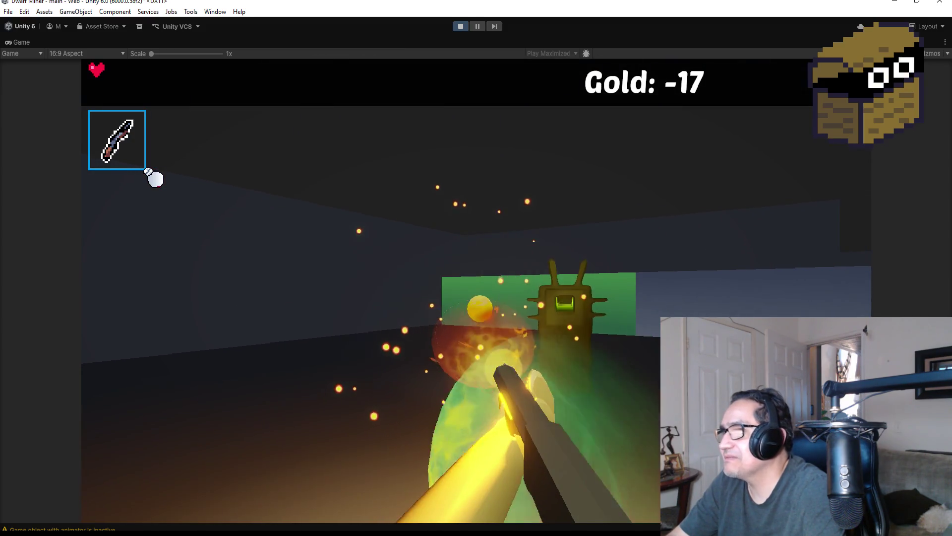
left_click(155, 178)
left_click(154, 179)
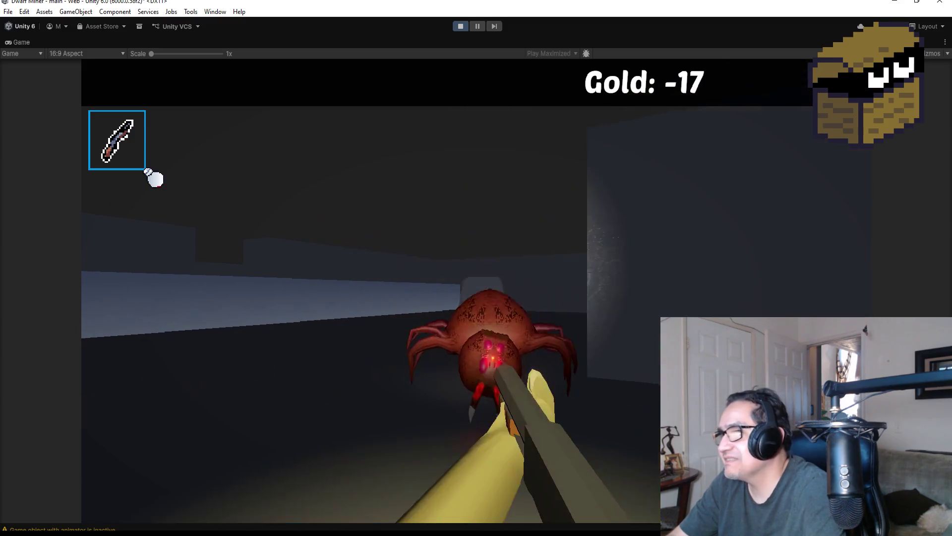
left_click(154, 179)
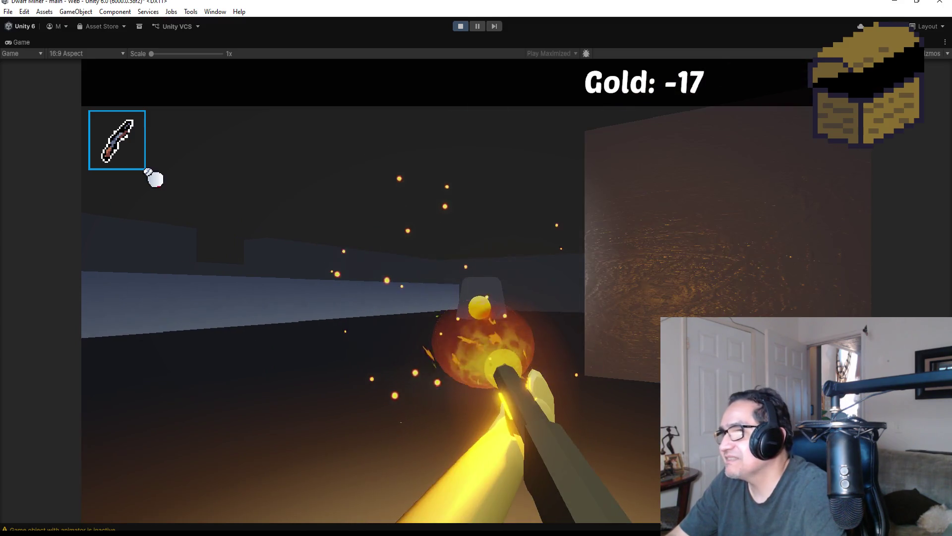
left_click(154, 178)
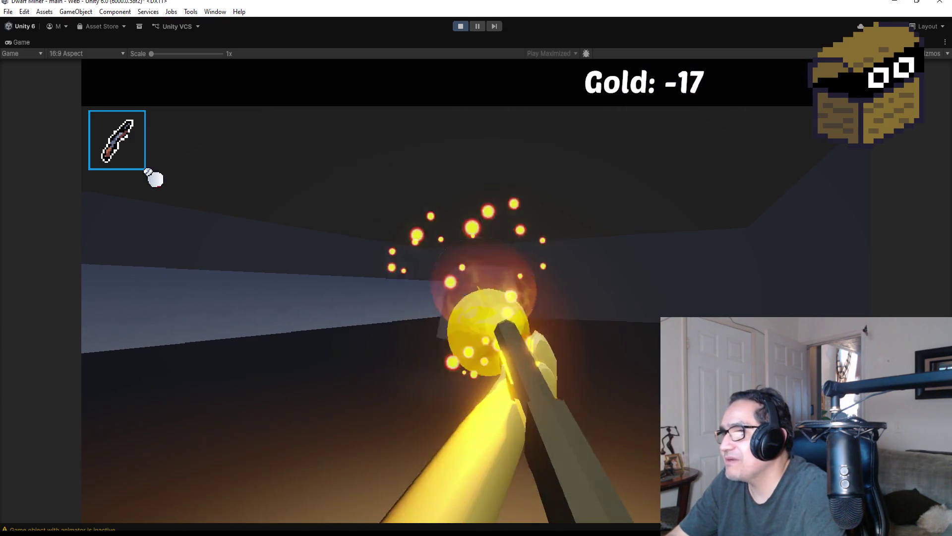
left_click(154, 179)
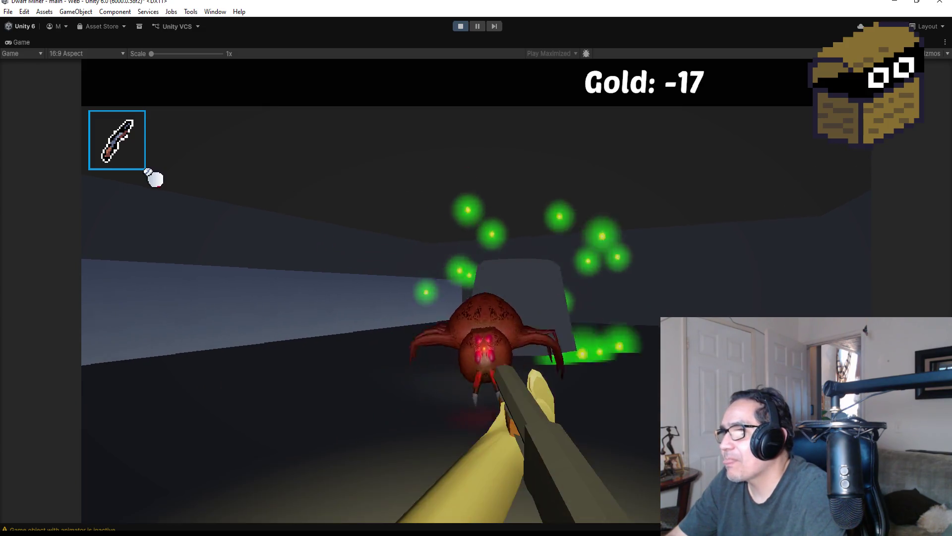
left_click(154, 179)
left_click(154, 179)
left_click(153, 178)
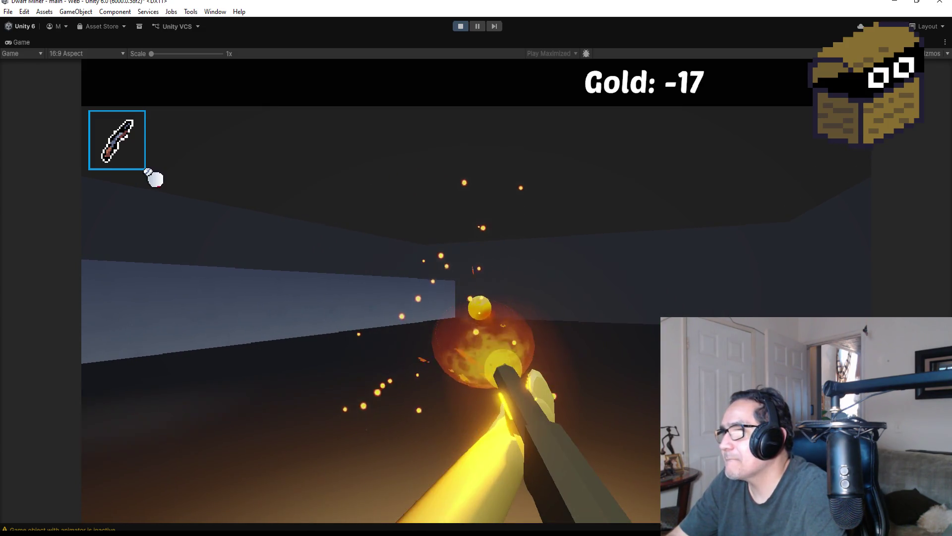
Mine the grey cube for a red gem, enter the saw-blade room, and stop Play mode after game over.
scroll(154, 179, "down", 1)
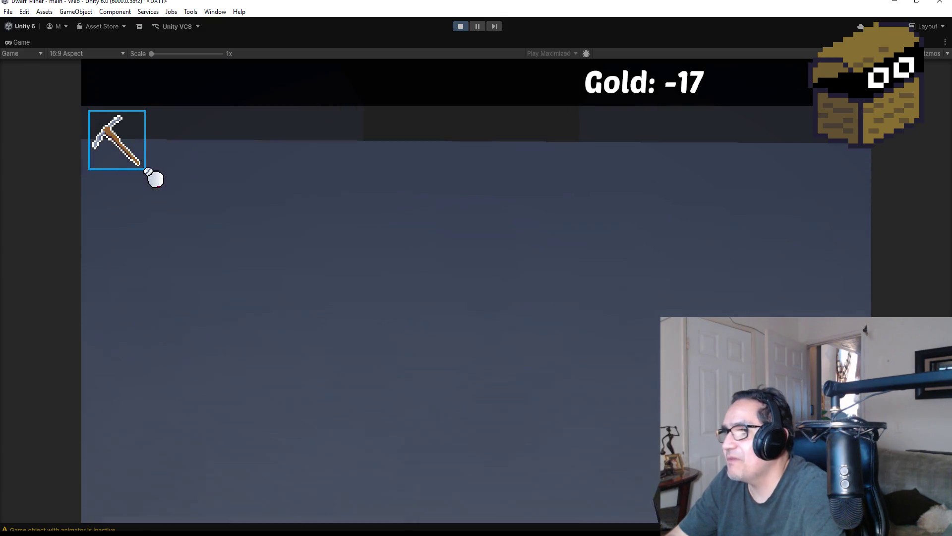
left_click(154, 179)
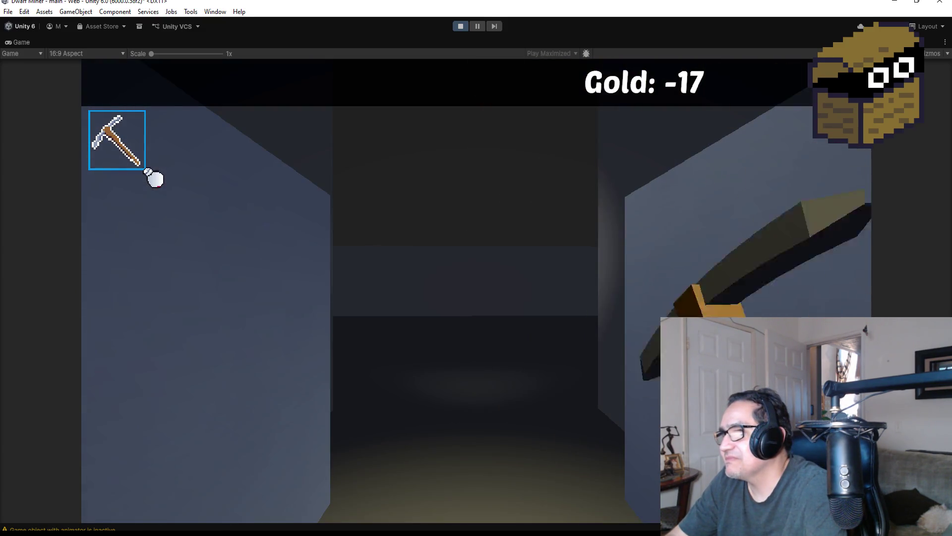
scroll(155, 179, "down", 1)
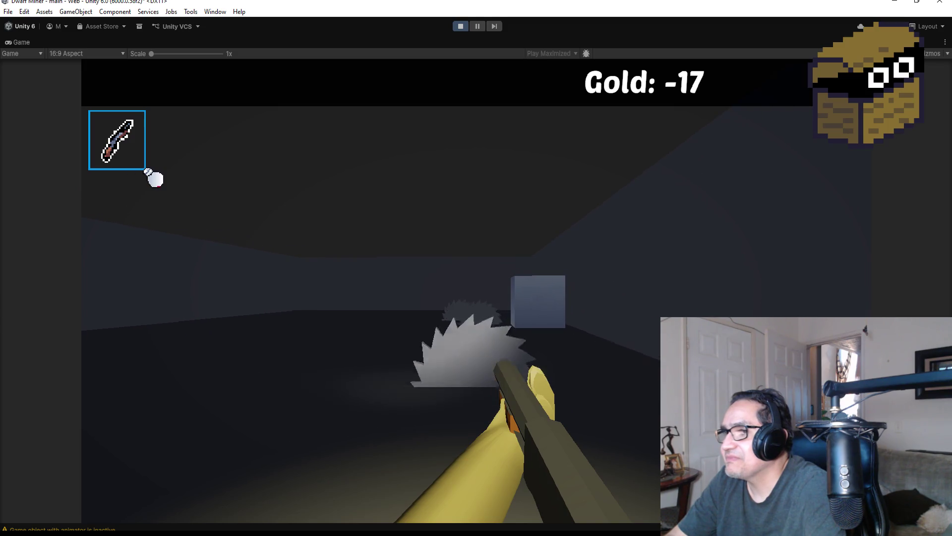
scroll(154, 179, "up", 1)
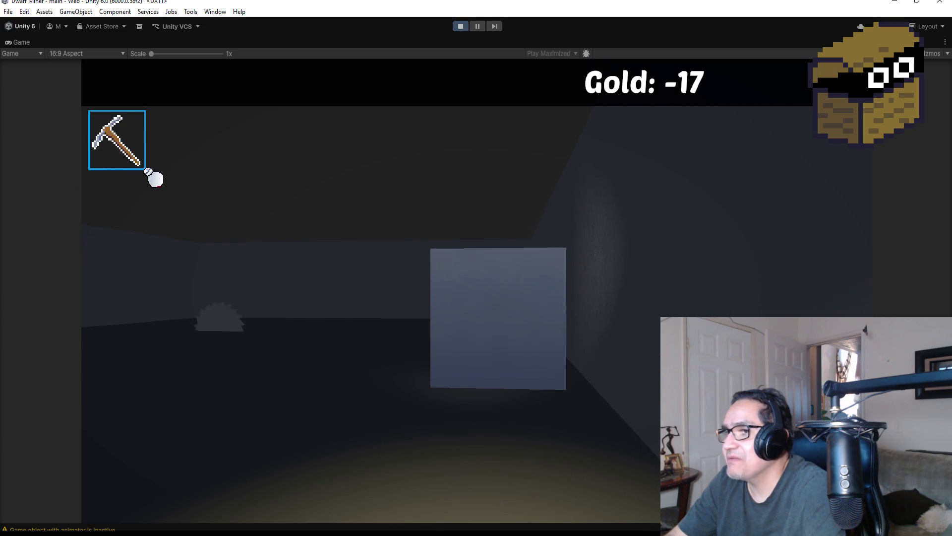
key("w")
left_click(154, 178)
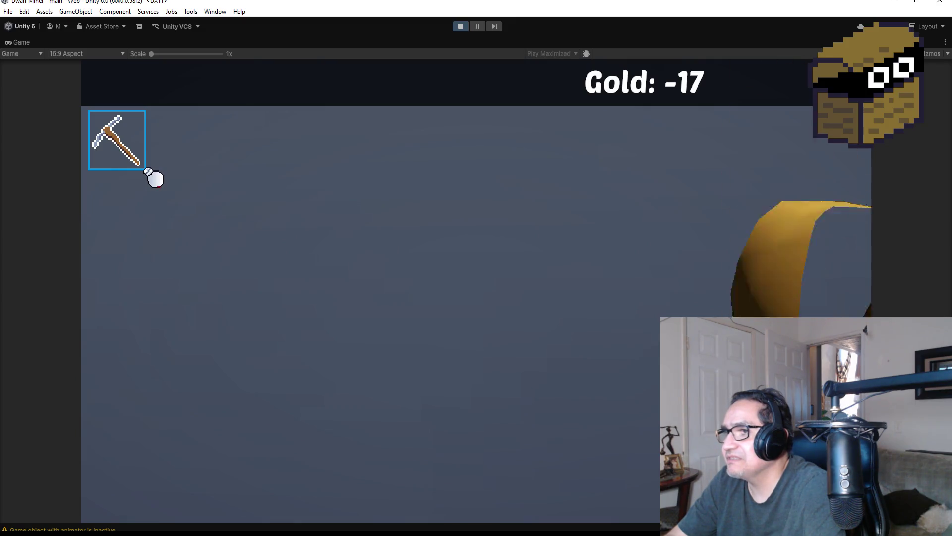
scroll(154, 180, "down", 1)
key("d")
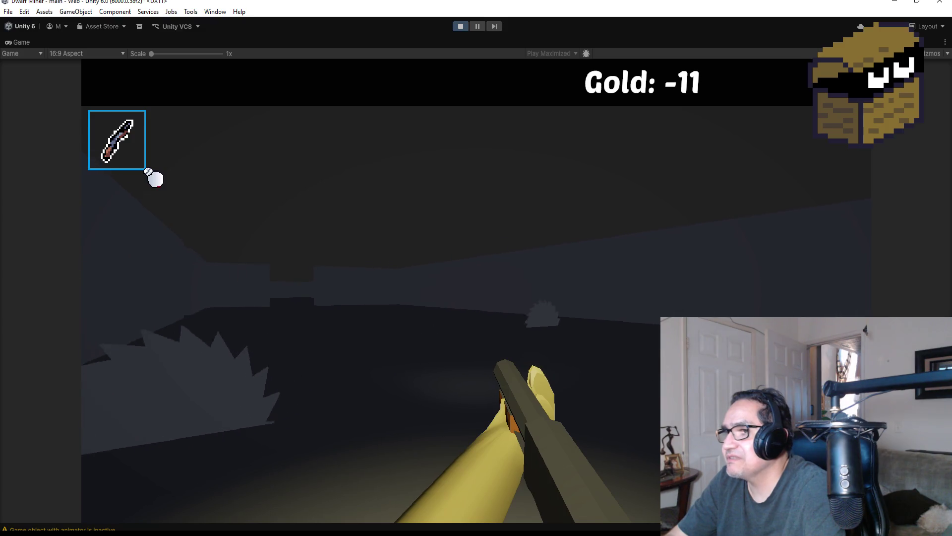
key("w")
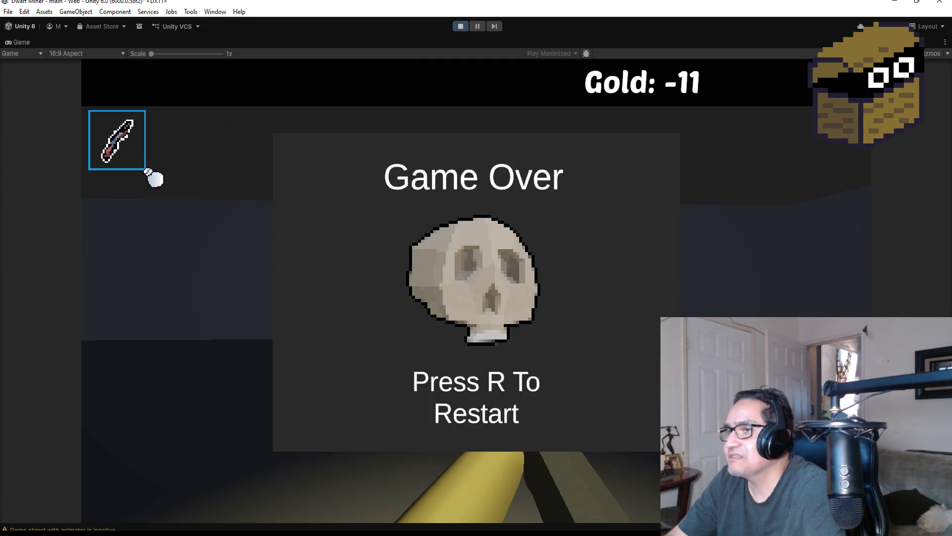
key("Escape")
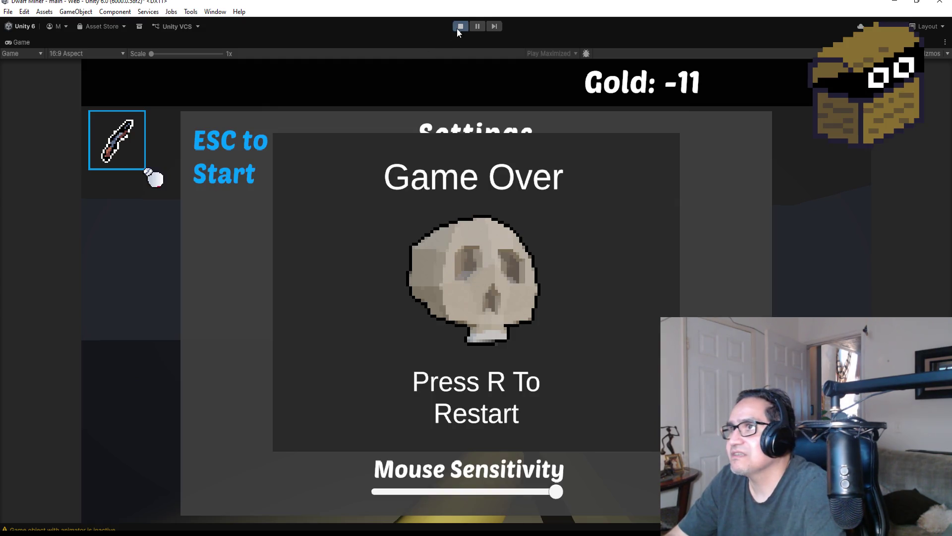
left_click(458, 28)
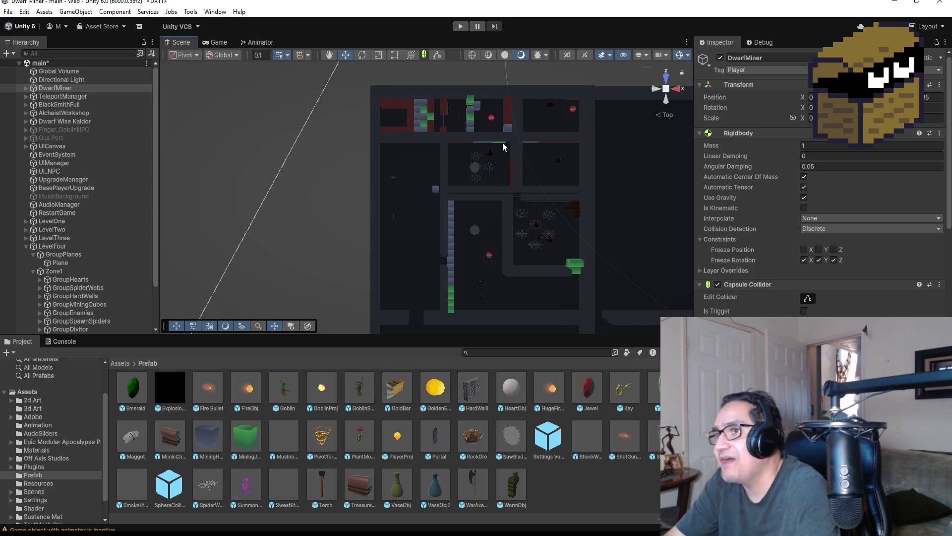
Zoom in on the level and frame the saw blade trap in the Scene view.
scroll(356, 190, "up", 5)
scroll(388, 186, "up", 2)
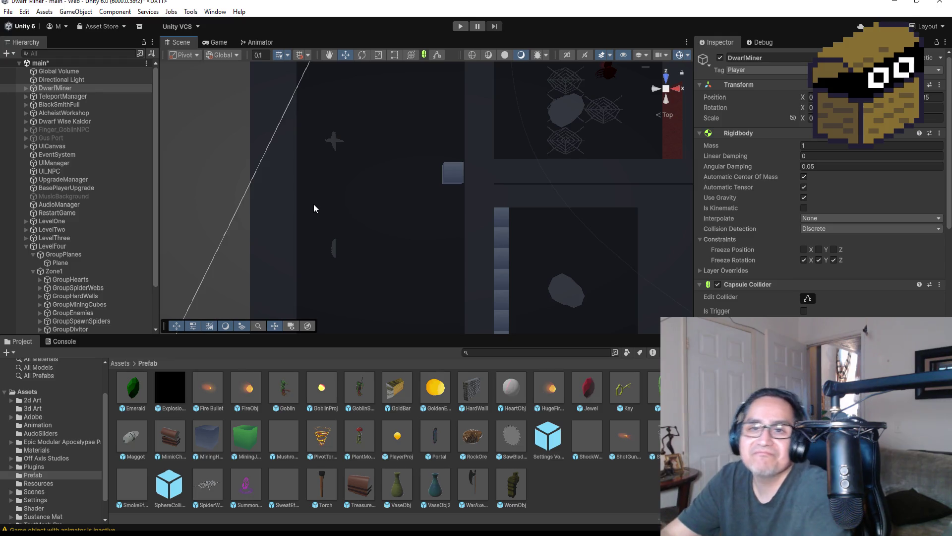
scroll(278, 210, "up", 3)
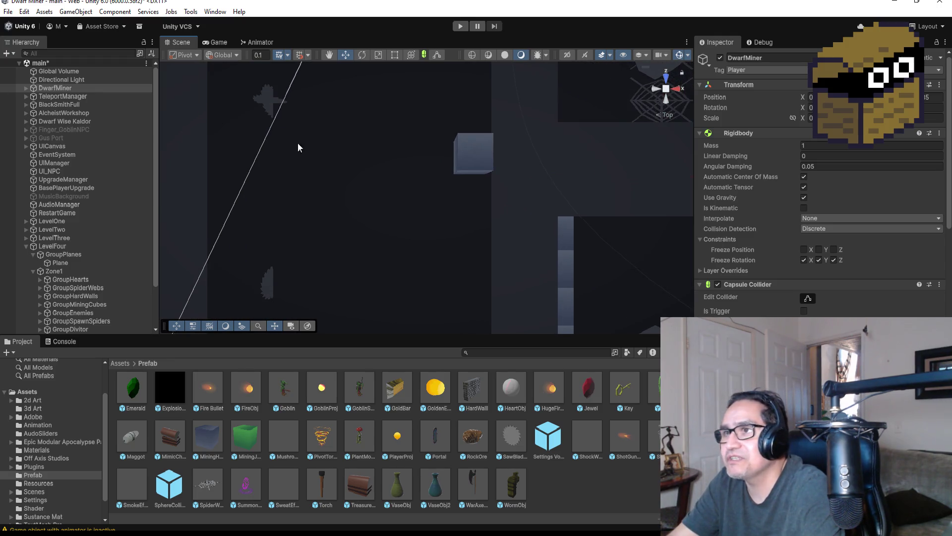
left_click(269, 104)
key("f")
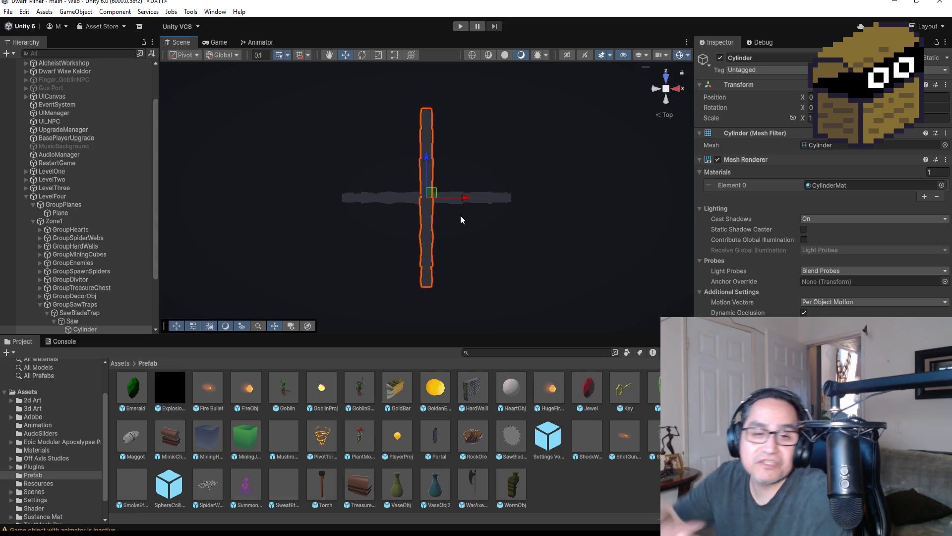
Collapse the Saw's children, check the Pos1 waypoint, then select Saw to show its blade settings.
scroll(442, 205, "down", 1)
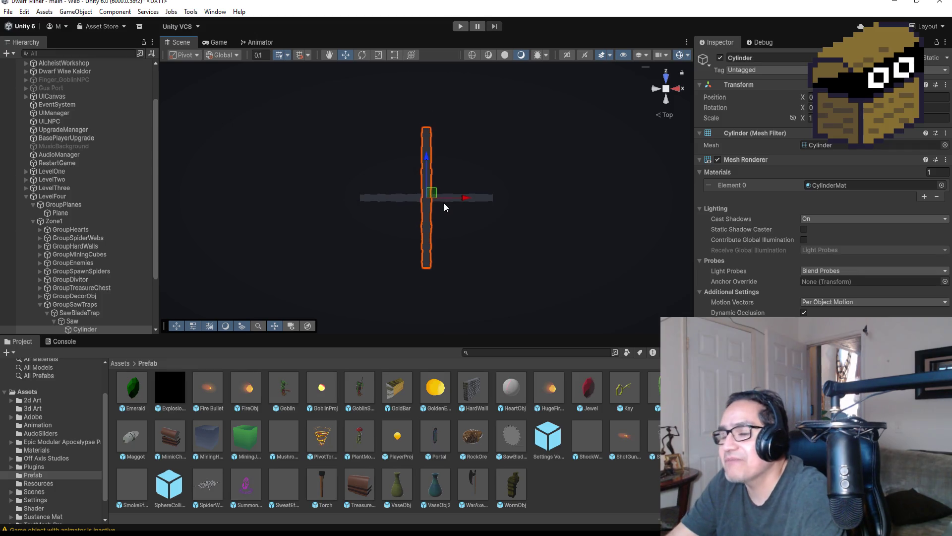
scroll(471, 190, "down", 2)
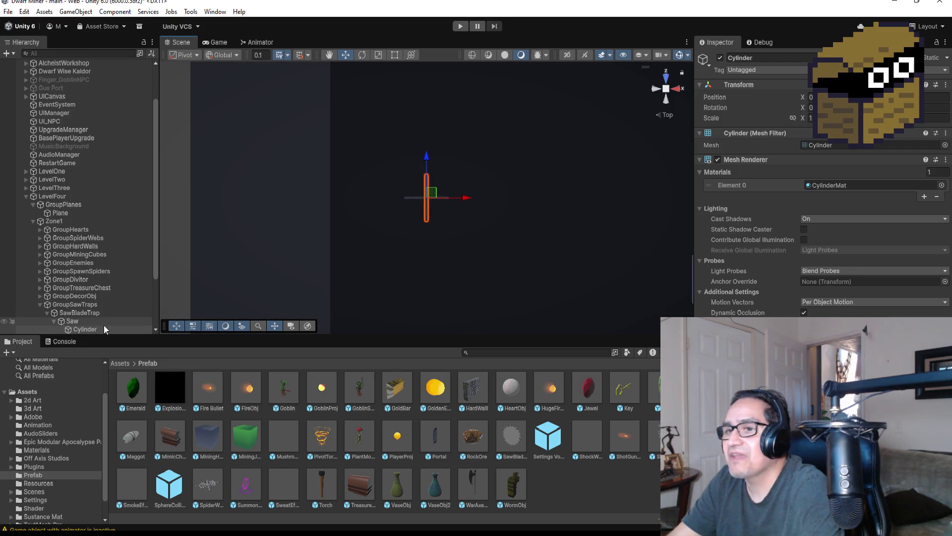
left_click(53, 321)
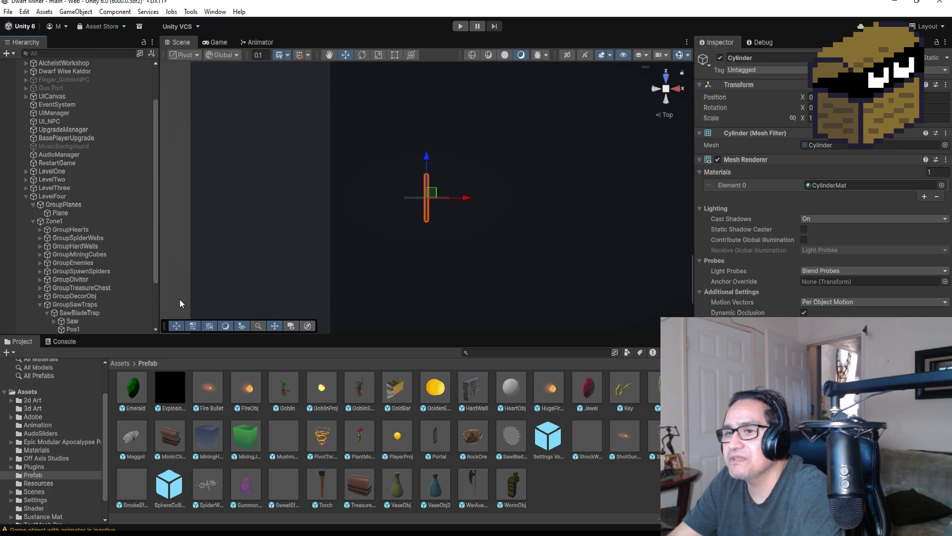
scroll(484, 208, "down", 1)
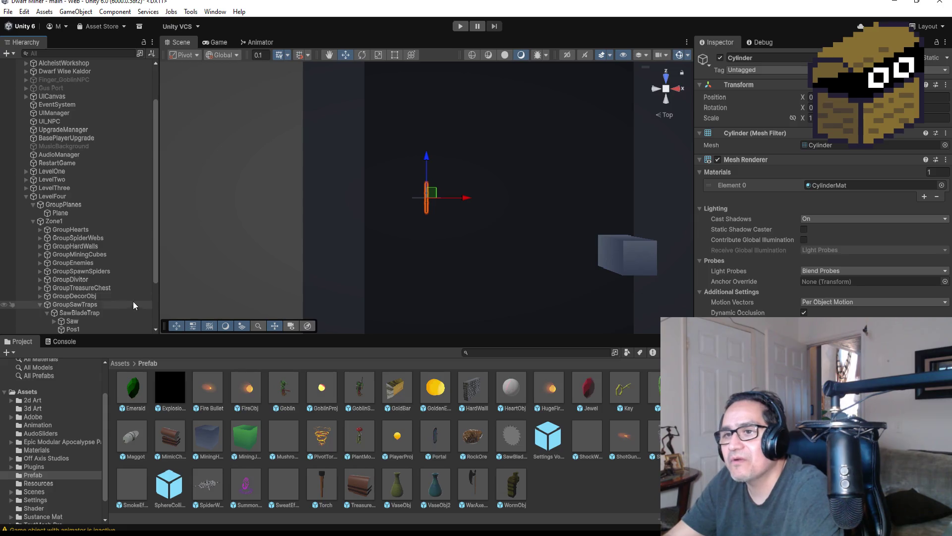
left_click(78, 329)
left_click(73, 323)
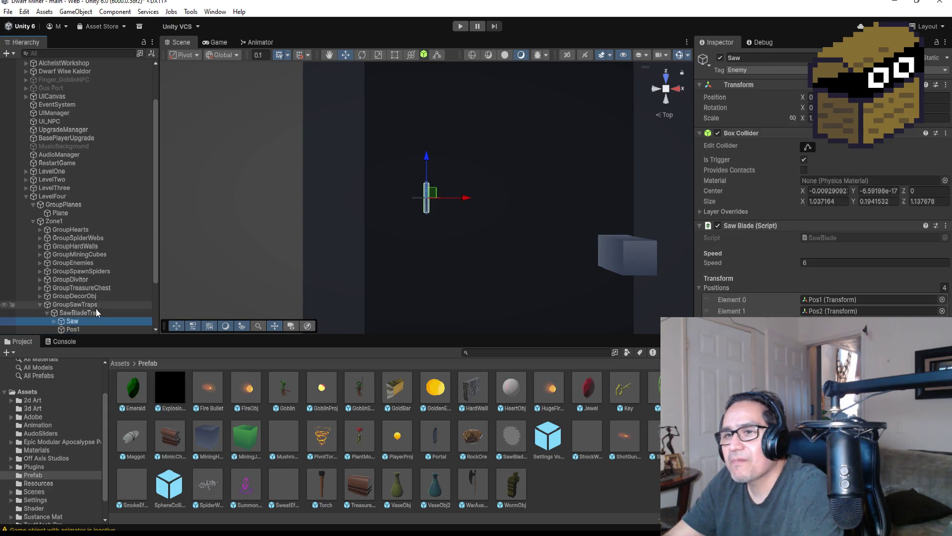
Collapse and select the first SawBladeTrap to inspect it.
scroll(96, 308, "down", 1)
scroll(49, 248, "down", 2)
left_click(47, 254)
left_click(104, 289)
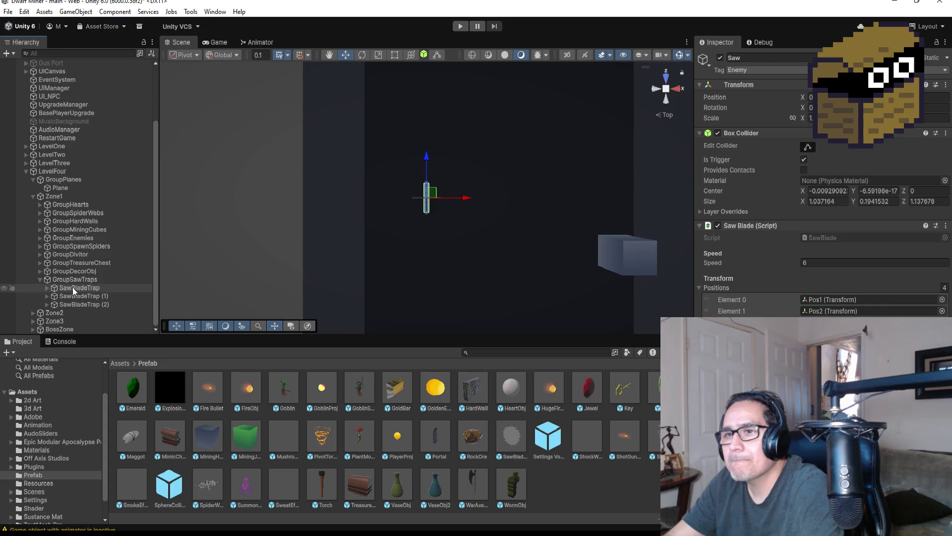
scroll(482, 268, "down", 2)
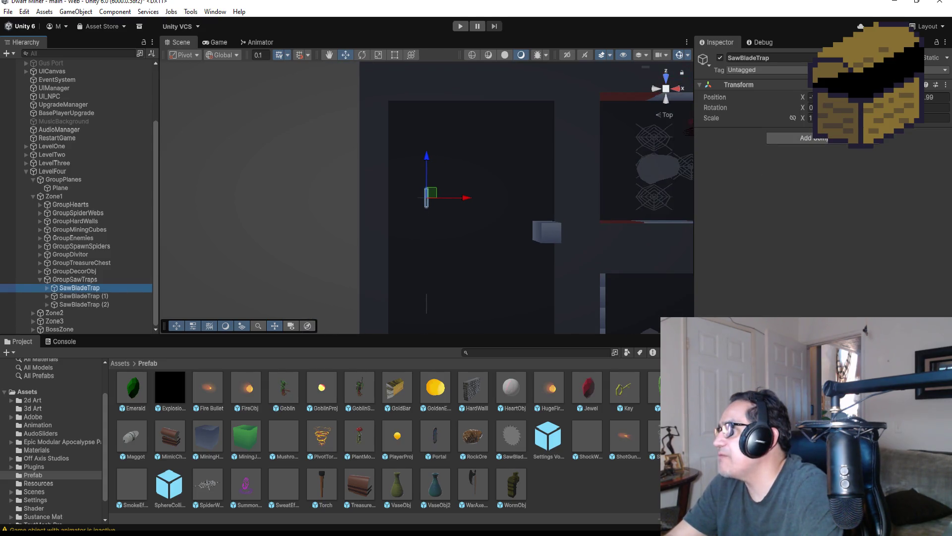
left_click(752, 173)
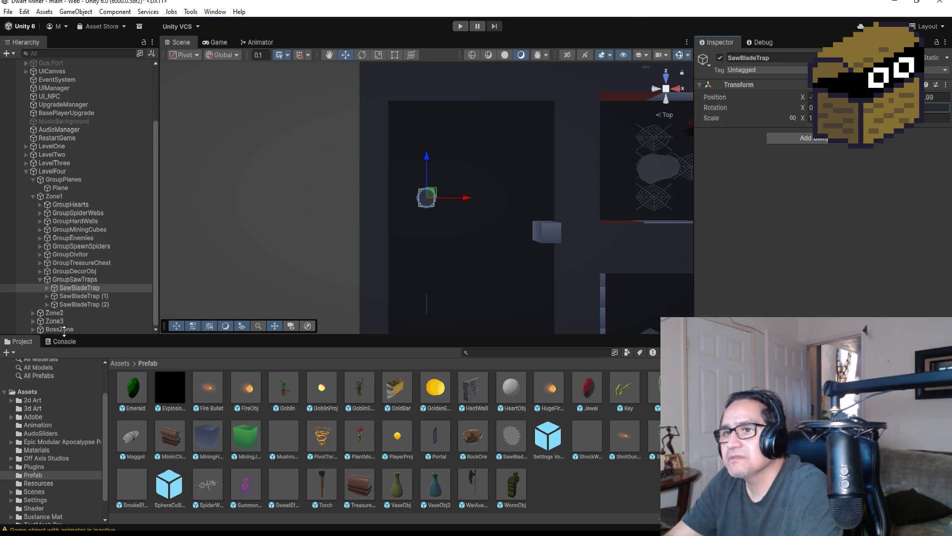
Check the Rotation values of SawBladeTrap (1) and SawBladeTrap (2).
left_click(76, 295)
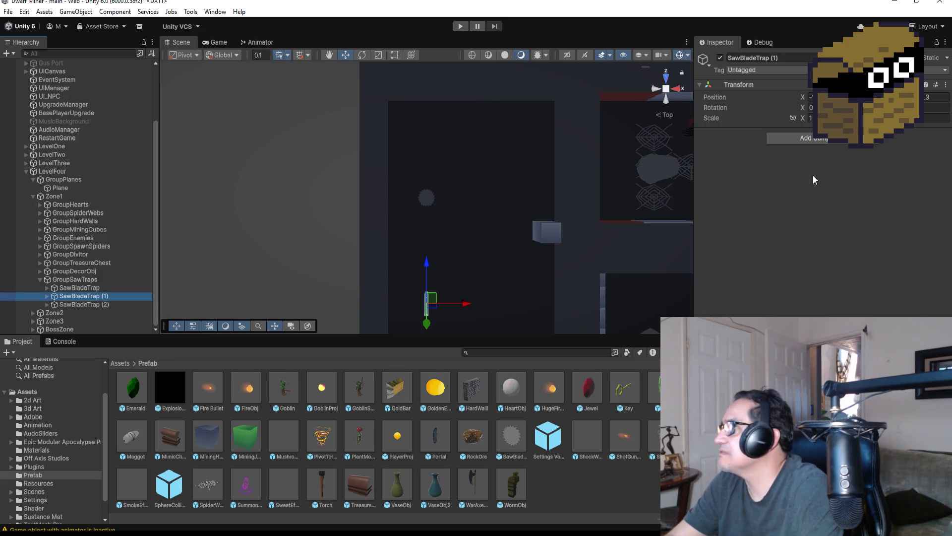
left_click(928, 107)
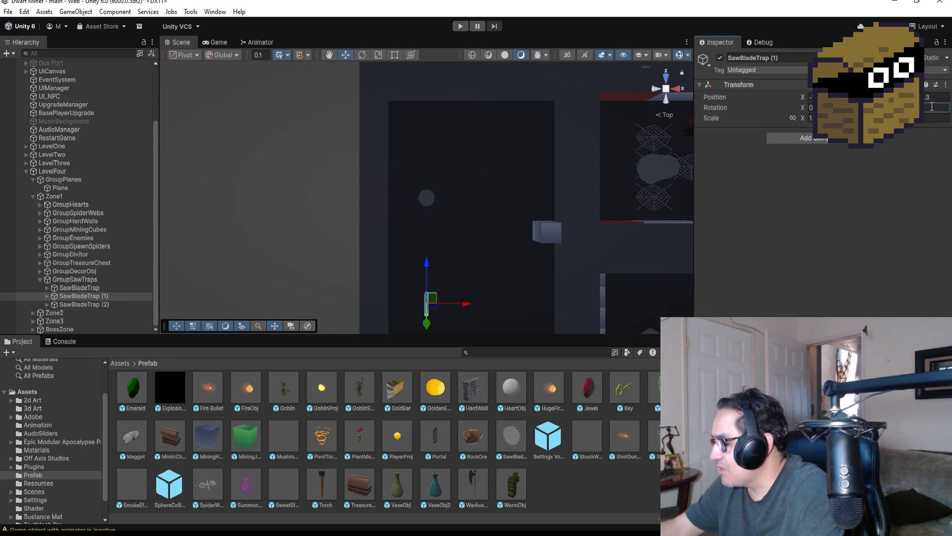
left_click(106, 305)
left_click(940, 108)
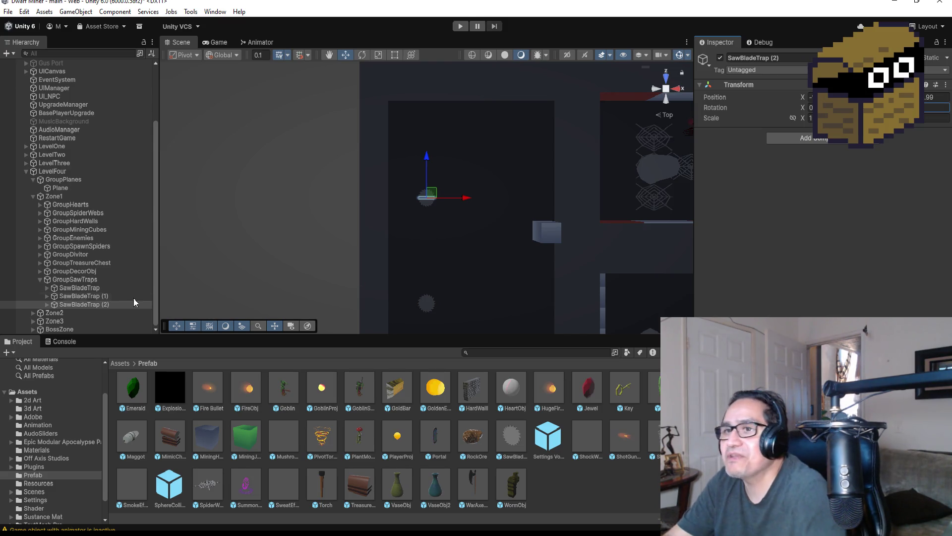
Frame SawBladeTrap (2) and orbit into a perspective view of its blade.
left_click(90, 304)
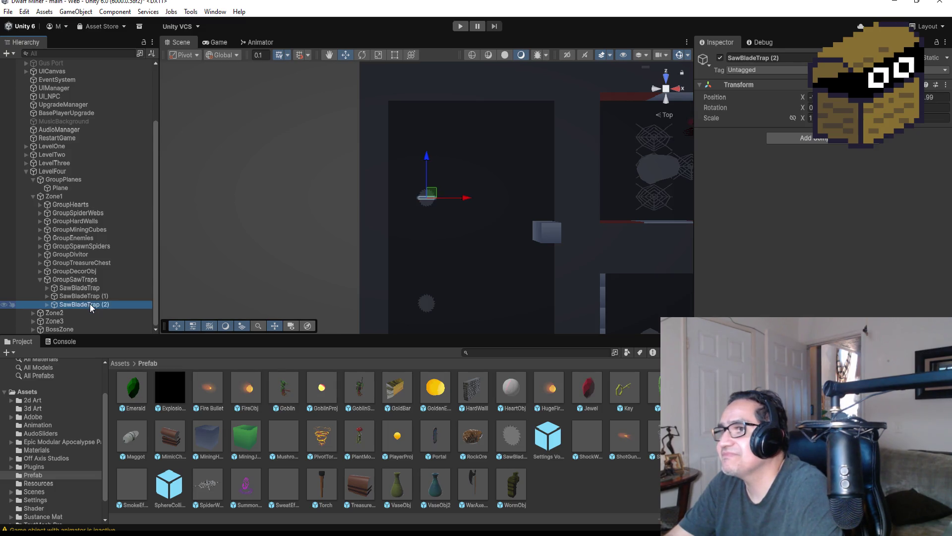
key("f")
mouse_move(554, 134)
left_mouse_down("alt")
mouse_move(486, 158)
mouse_move(534, 225)
mouse_move(518, 283)
mouse_move(512, 130)
left_mouse_up("alt")
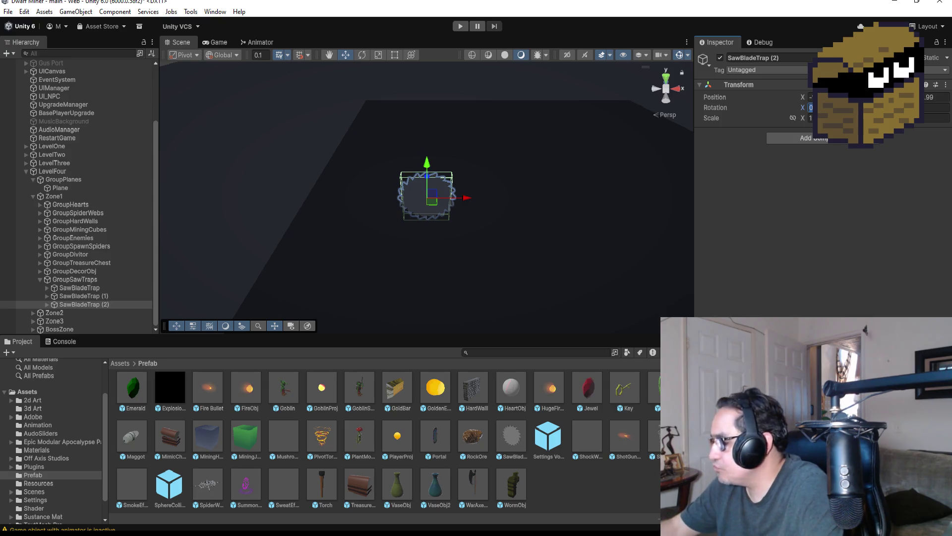
Select all three SawBladeTrap objects and edit their shared Z rotation in the Inspector.
type("9")
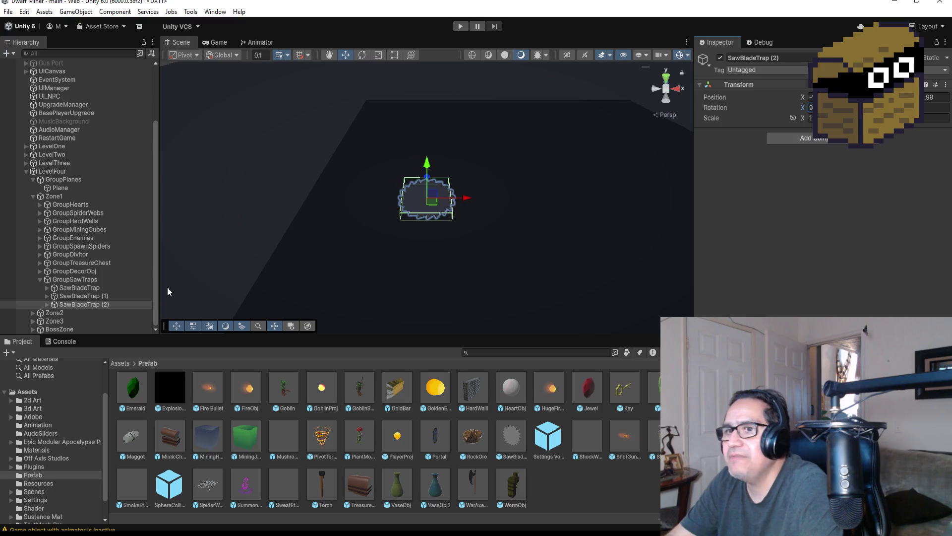
left_click(104, 288)
left_click(106, 305, "shift")
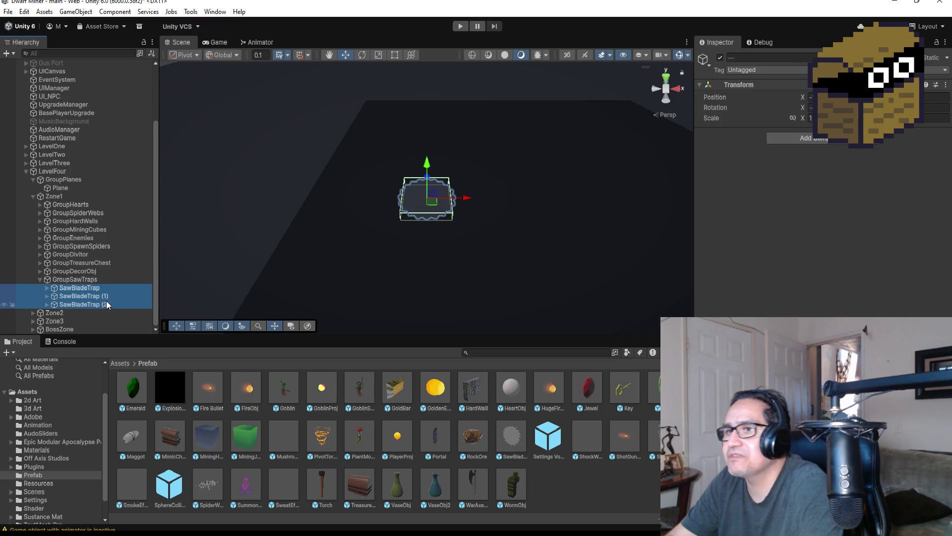
left_click(937, 107)
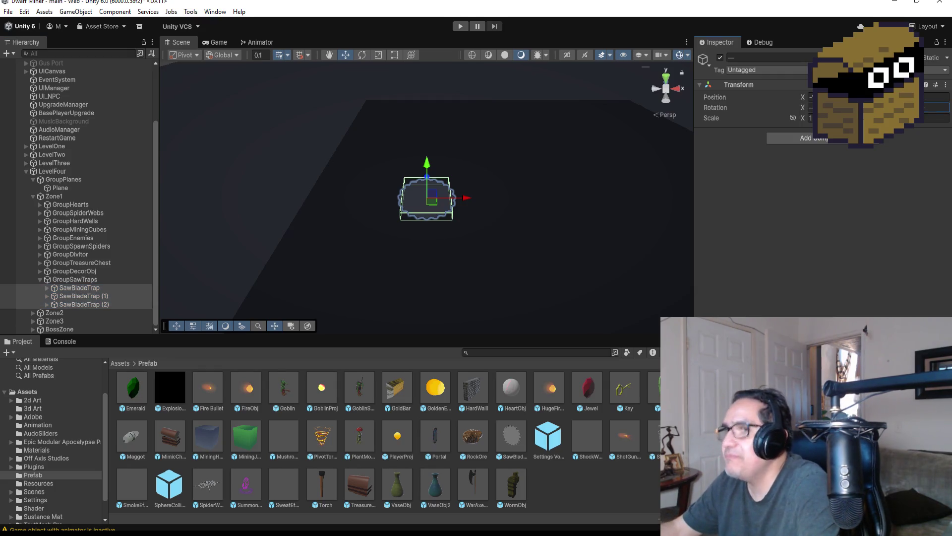
type("5")
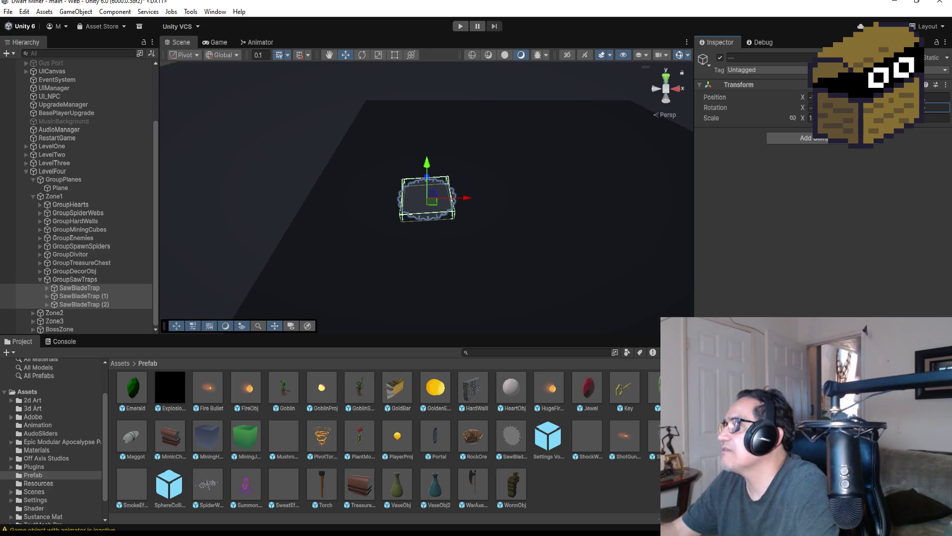
key("BackSpace")
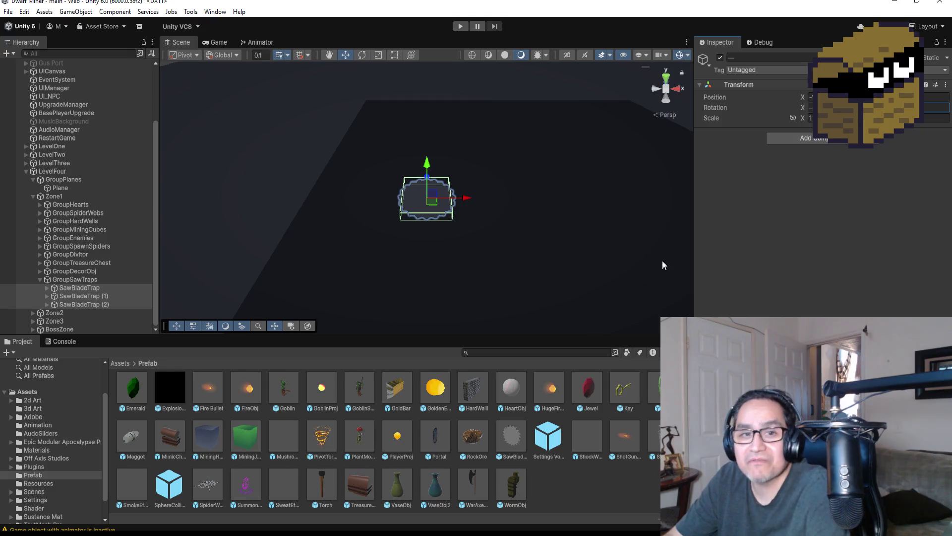
left_click(666, 81)
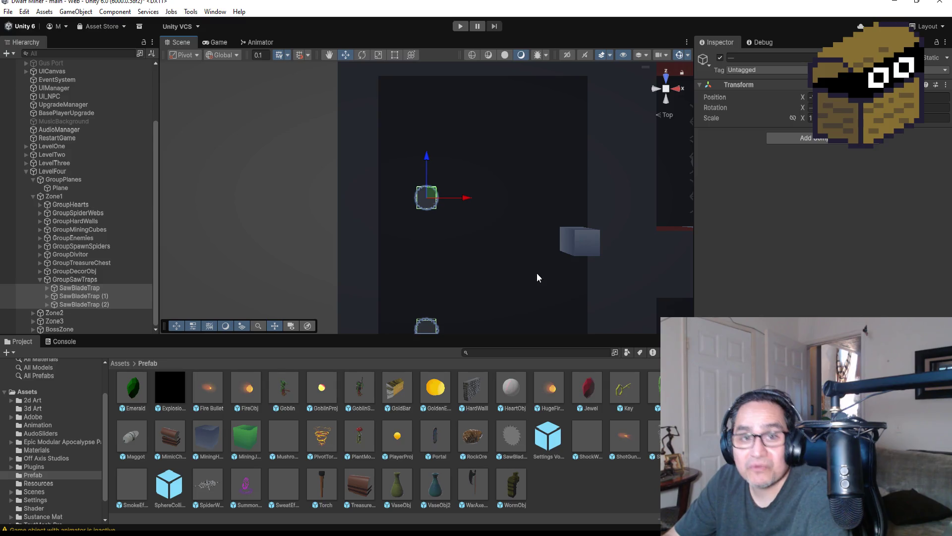
Duplicate the stone cube beside the saw trap and move the copy left.
left_click(40, 278)
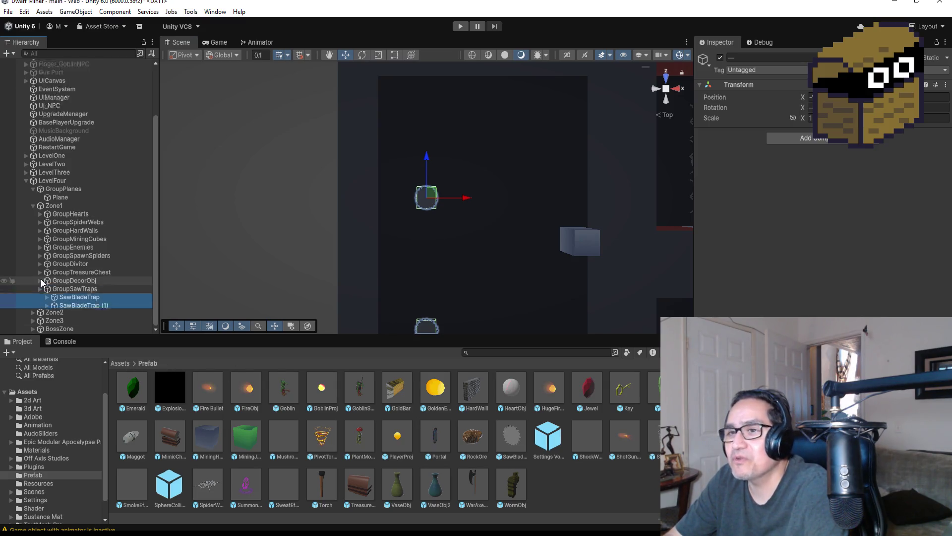
scroll(455, 238, "down", 2)
left_click(565, 235)
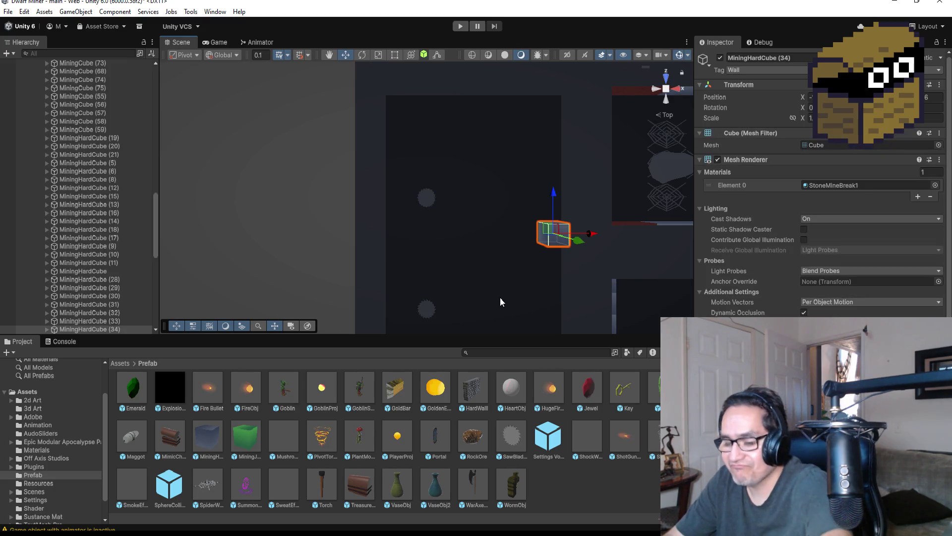
key("ctrl+d")
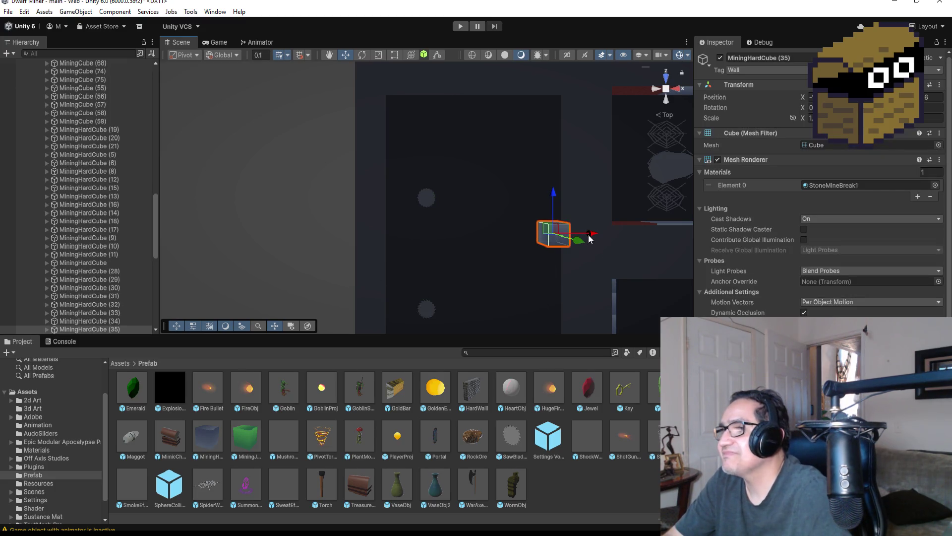
left_click_drag(590, 239, 439, 236)
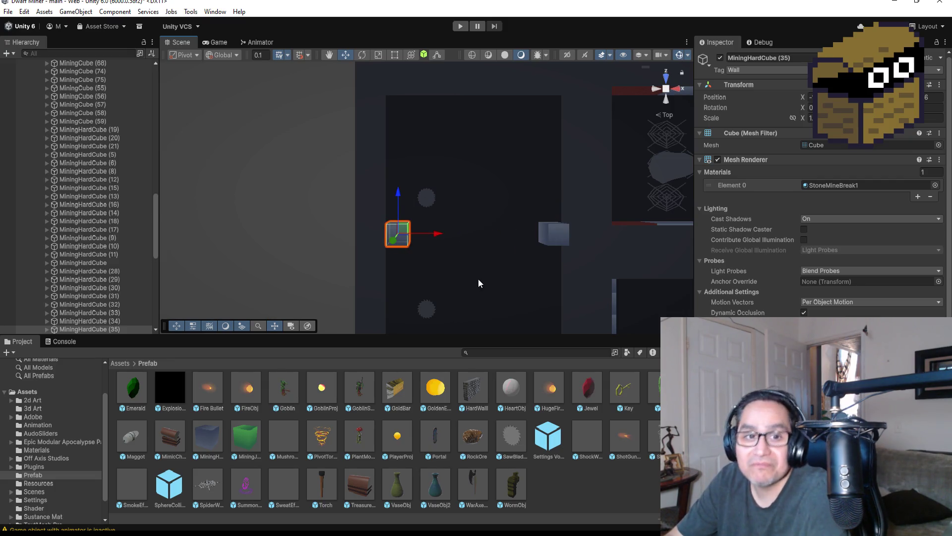
Make another cube copy, MiningHardCube (36), and place it further down the corridor.
key("ctrl+d")
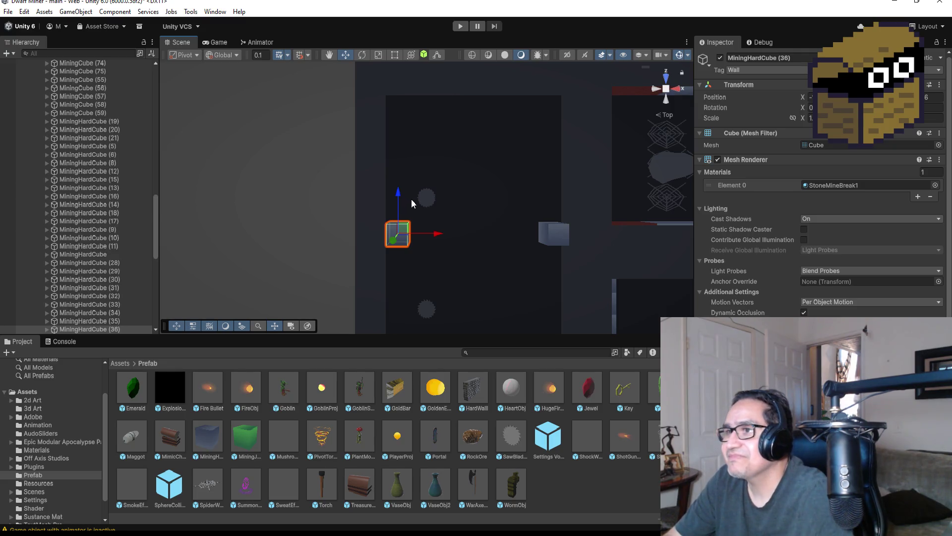
mouse_move(400, 194)
left_mouse_down()
mouse_move(401, 149)
mouse_move(410, 283)
mouse_move(417, 272)
left_mouse_up()
scroll(417, 272, "down", 3)
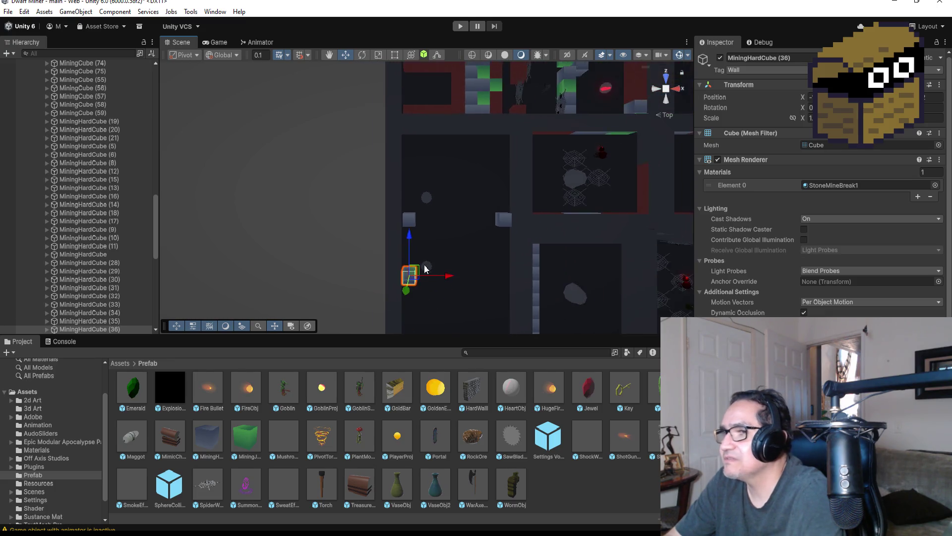
left_click_drag(415, 220, 414, 238)
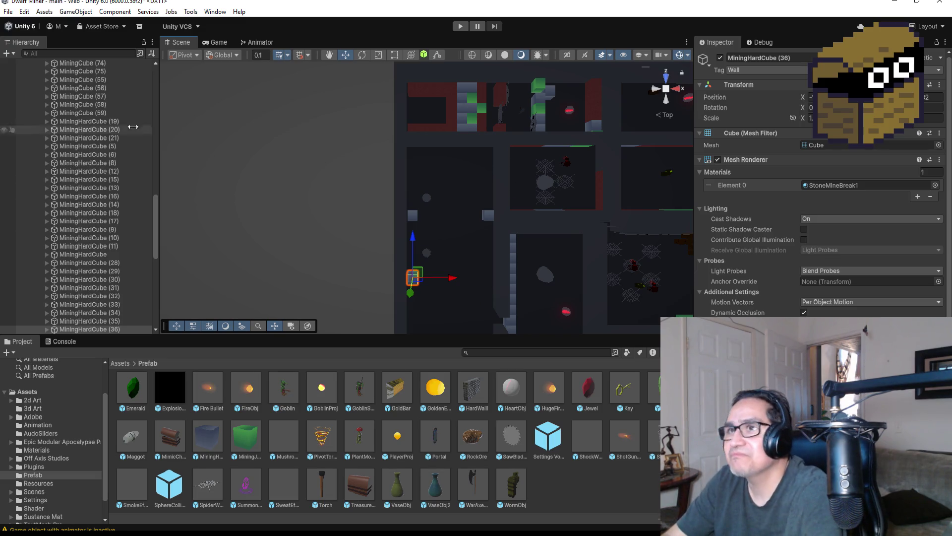
left_click(8, 12)
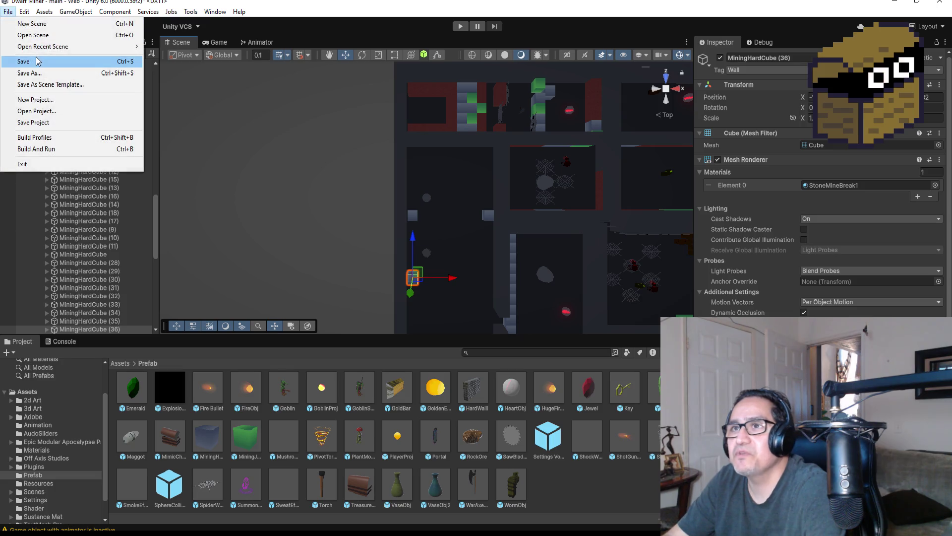
Save the LevelFour scene with File > Save.
left_click(20, 61)
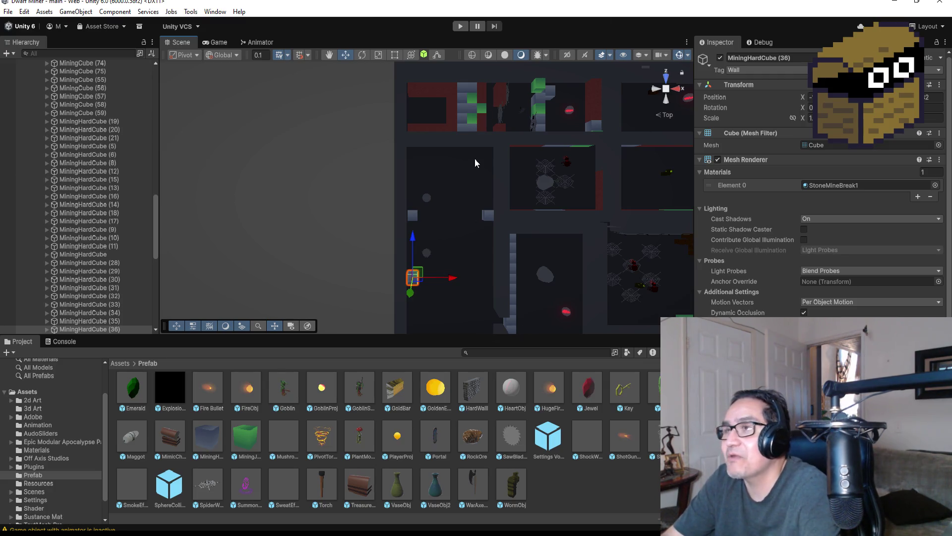
Enter Play mode to test the rebuilt level.
left_click(457, 28)
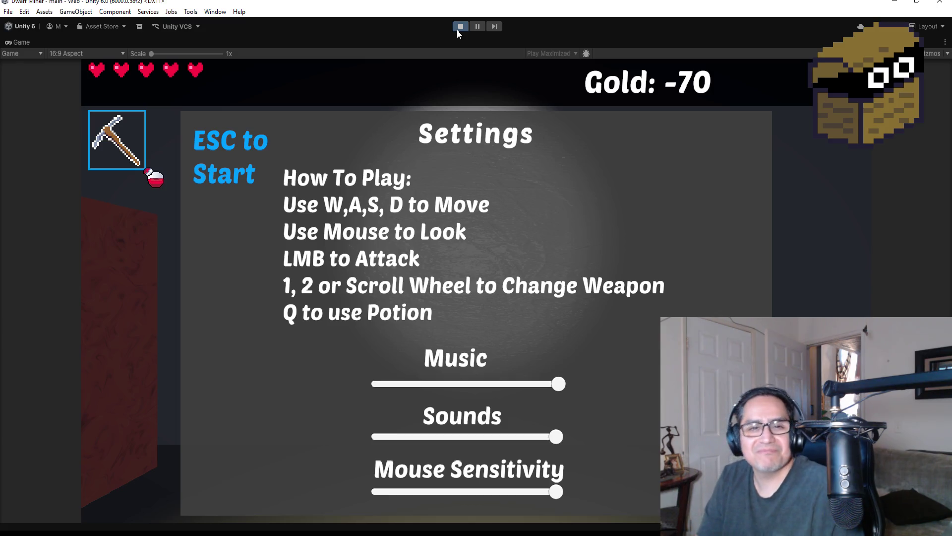
Start playing, drop a bomb in the corridor and mine the wall for gold.
key("Escape")
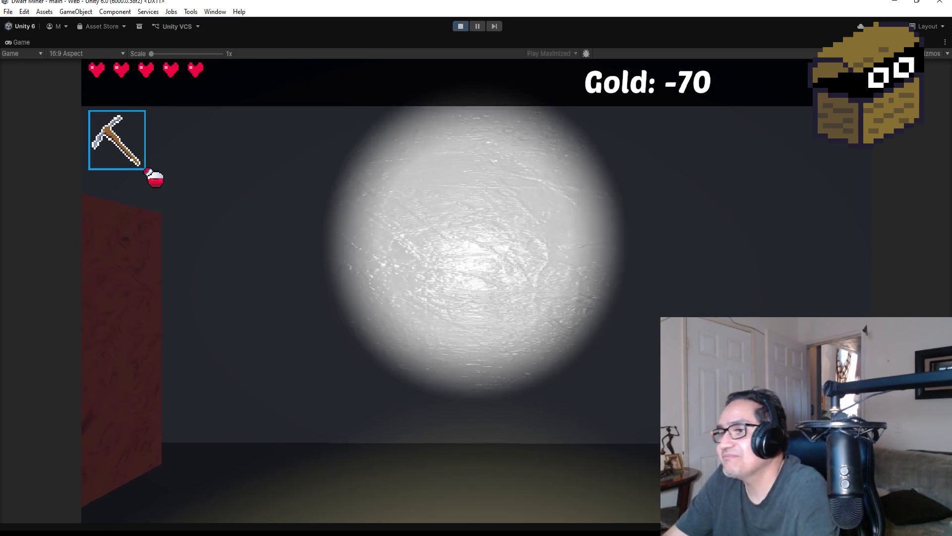
key("a")
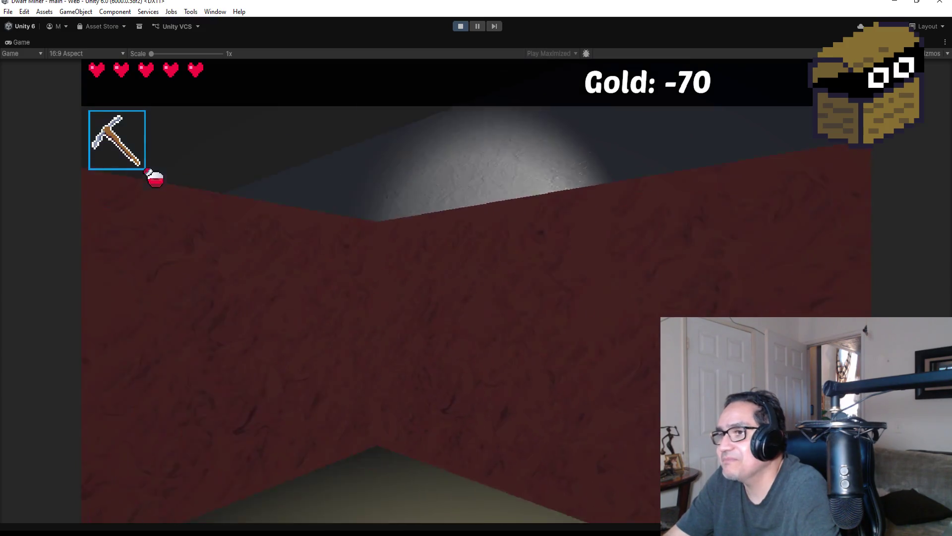
scroll(476, 298, "down", 2)
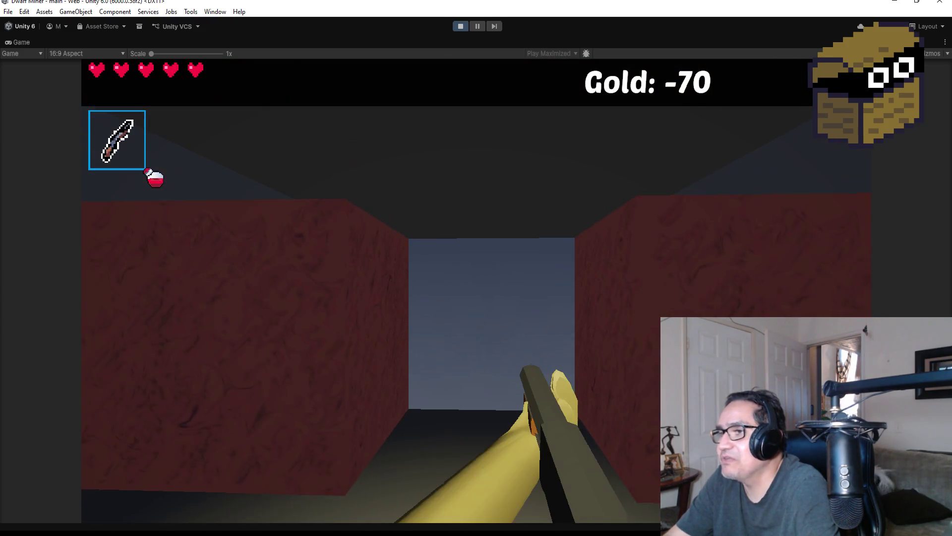
left_click(476, 267)
scroll(476, 267, "up", 1)
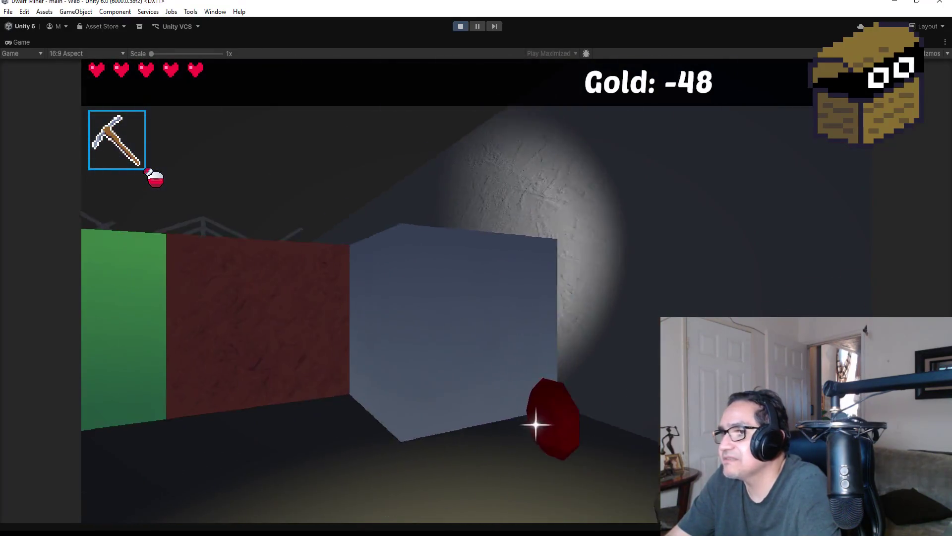
key("w")
key("w")
Walk to the spider web corridor, then pause at Settings with Gold at -42.
key("w")
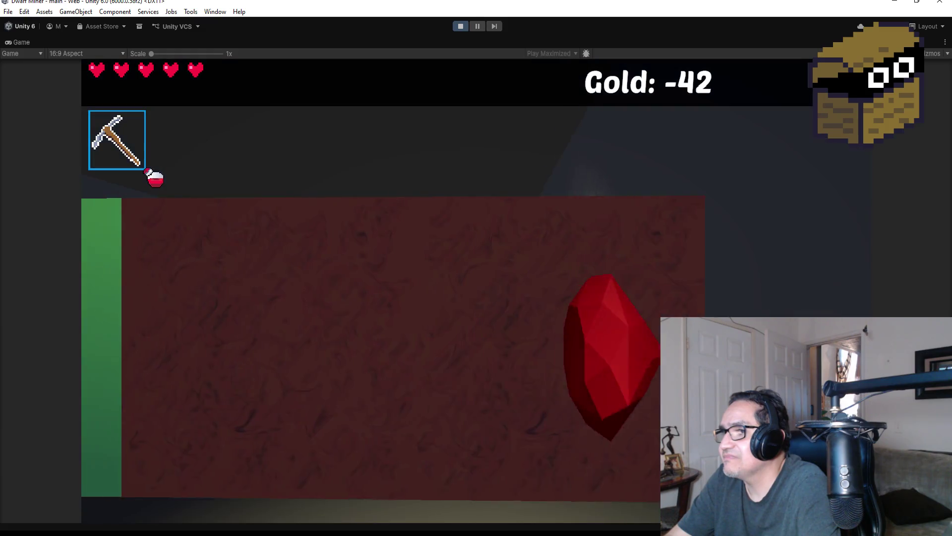
key("w")
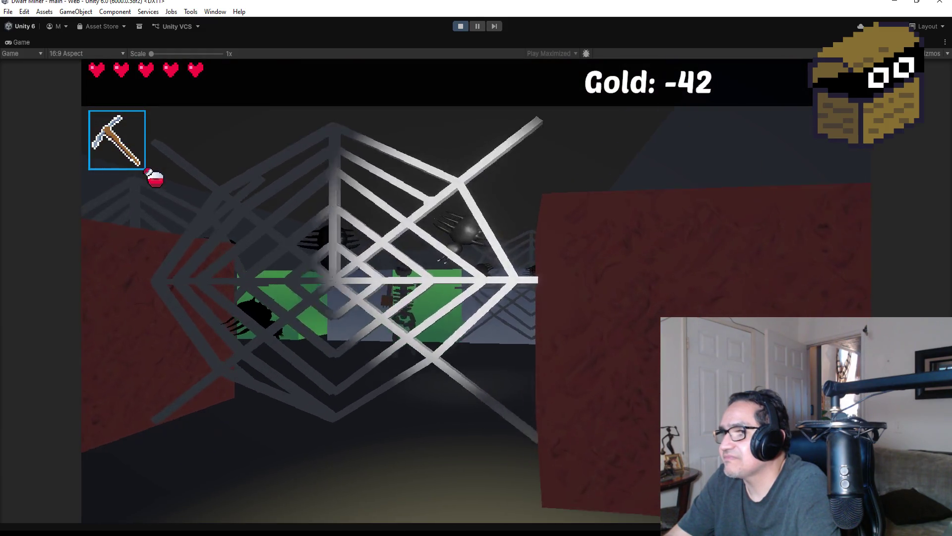
scroll(476, 268, "down", 1)
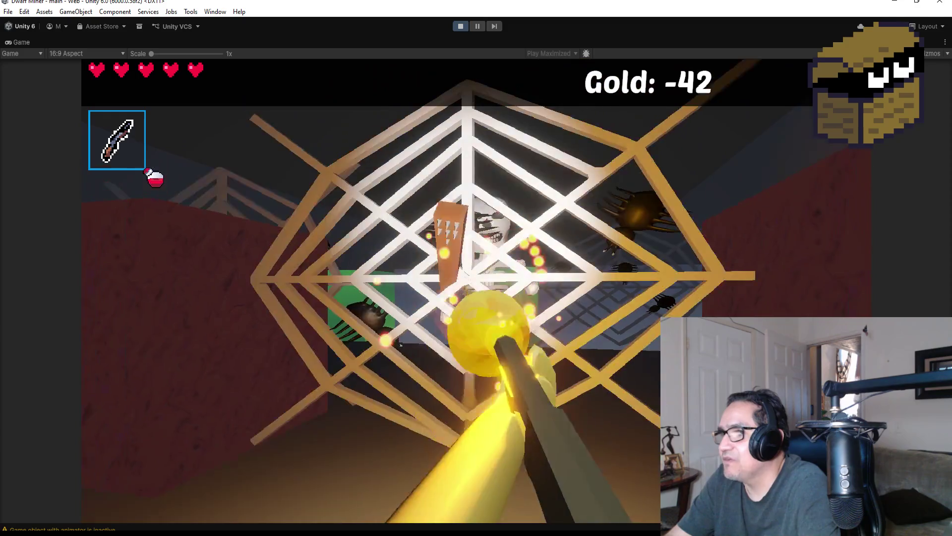
key("s")
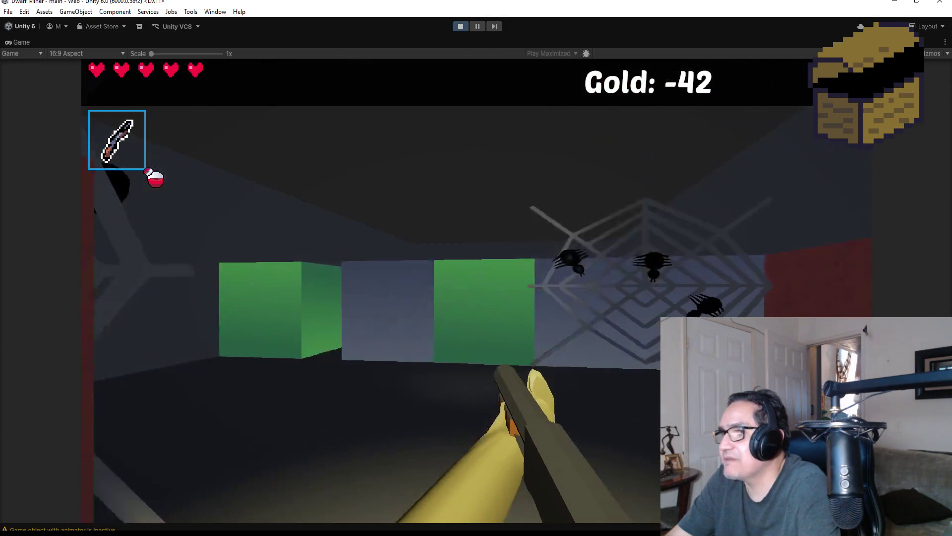
scroll(477, 268, "up", 1)
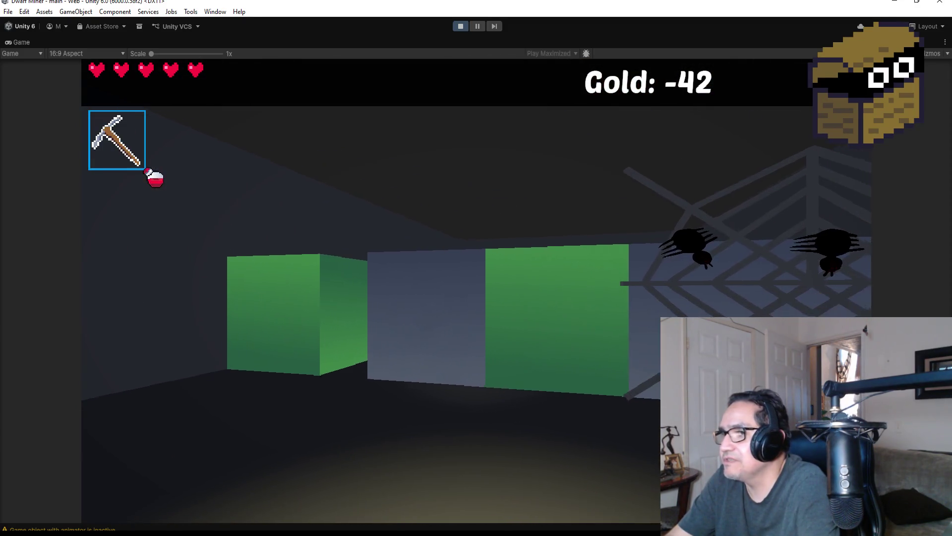
key("w")
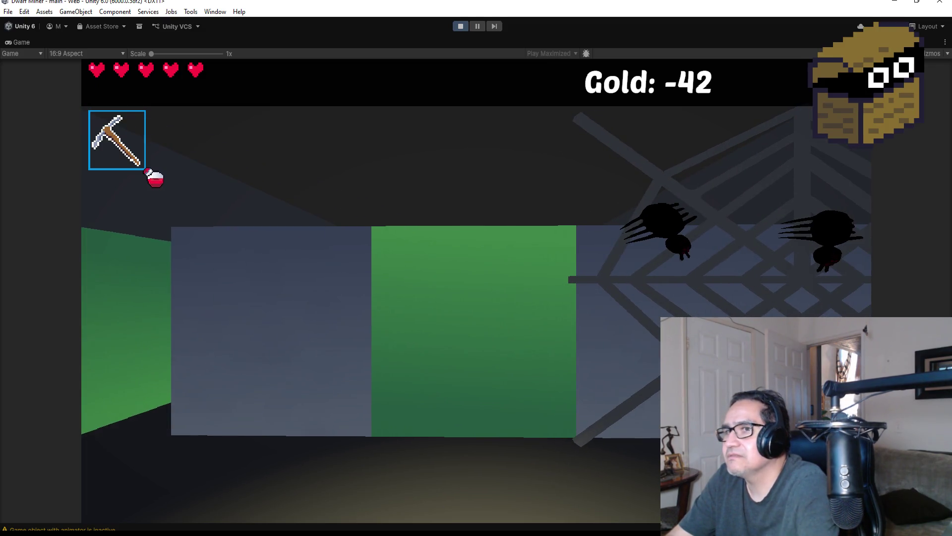
scroll(476, 268, "up", 1)
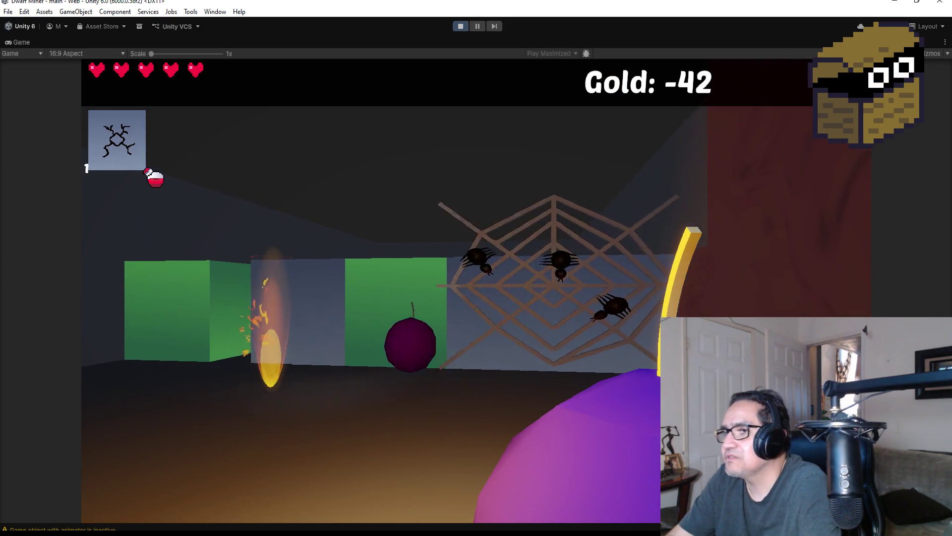
scroll(477, 268, "down", 1)
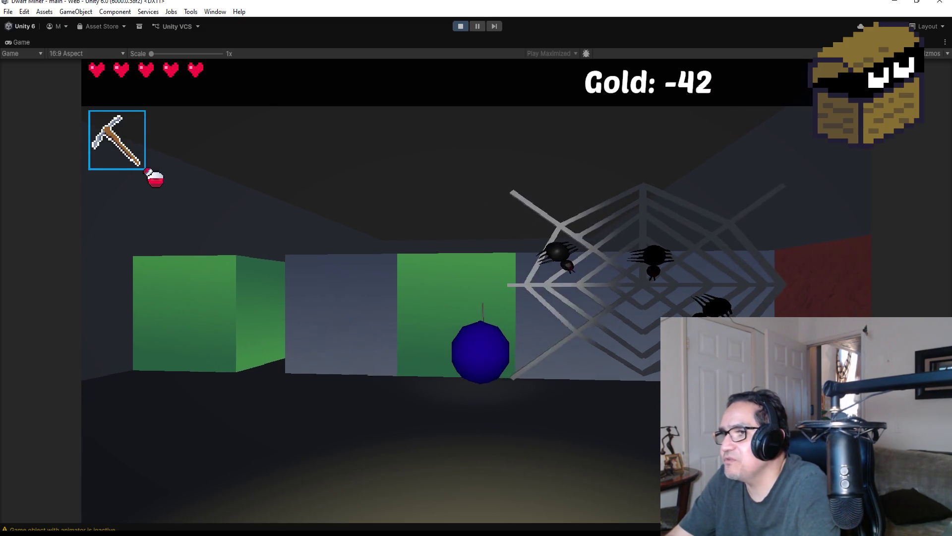
scroll(477, 268, "down", 1)
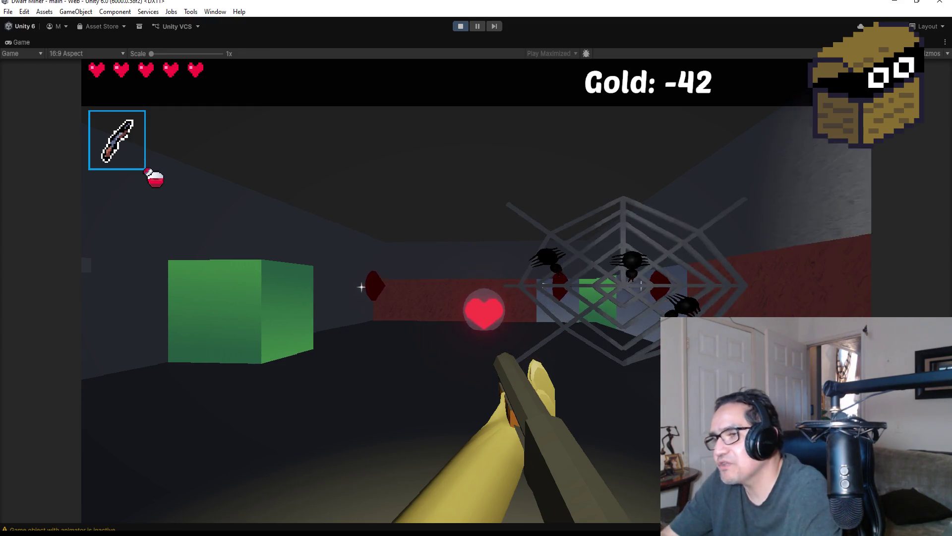
key("Escape")
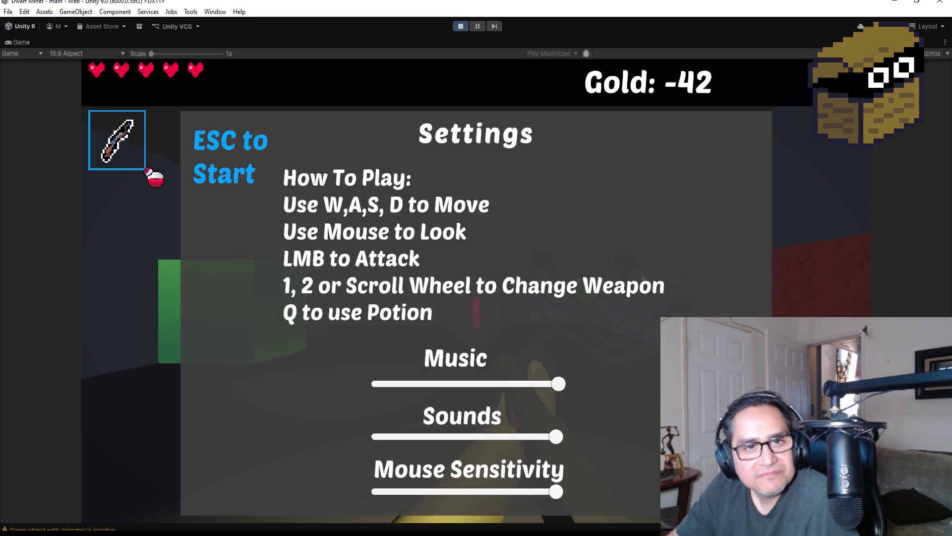
Cycle through pickaxe, dagger and bomb until the bomb is equipped, throw it, and resume play.
key("1")
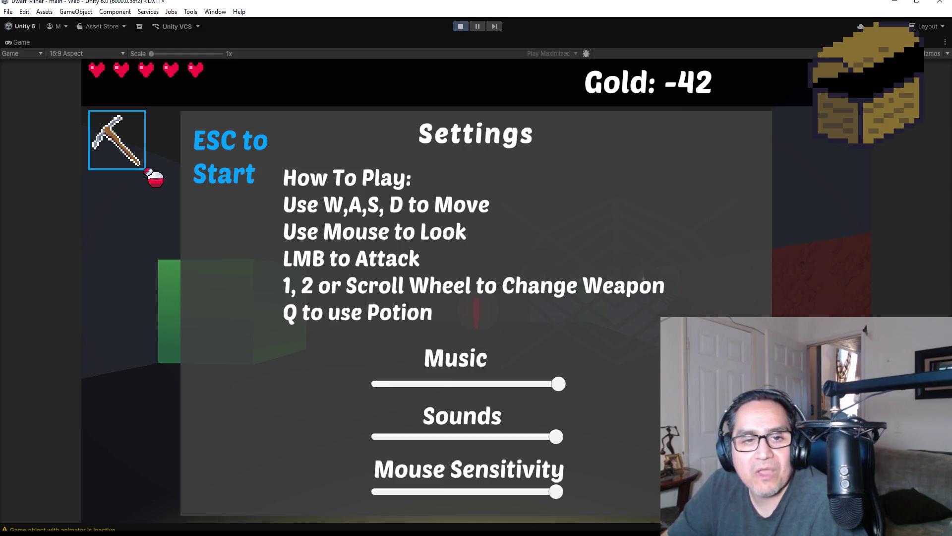
key("2")
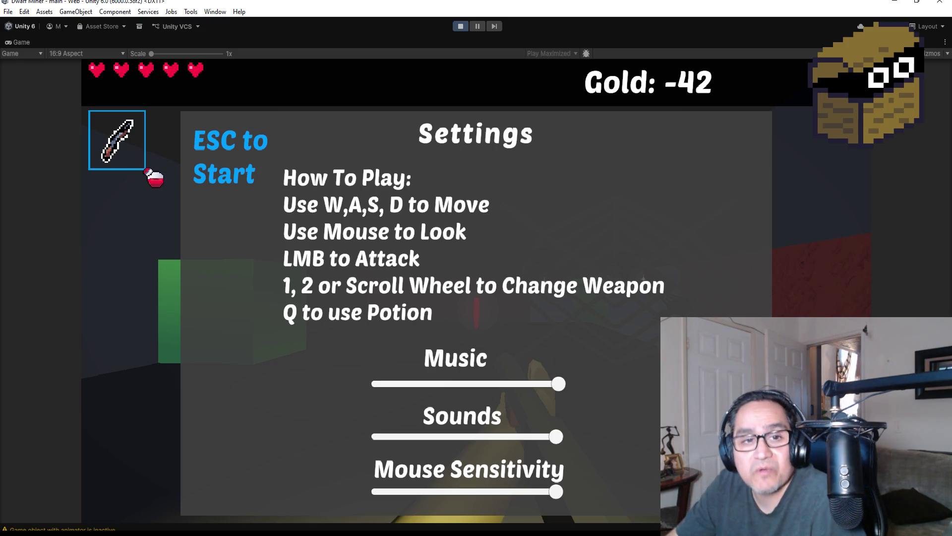
key("2")
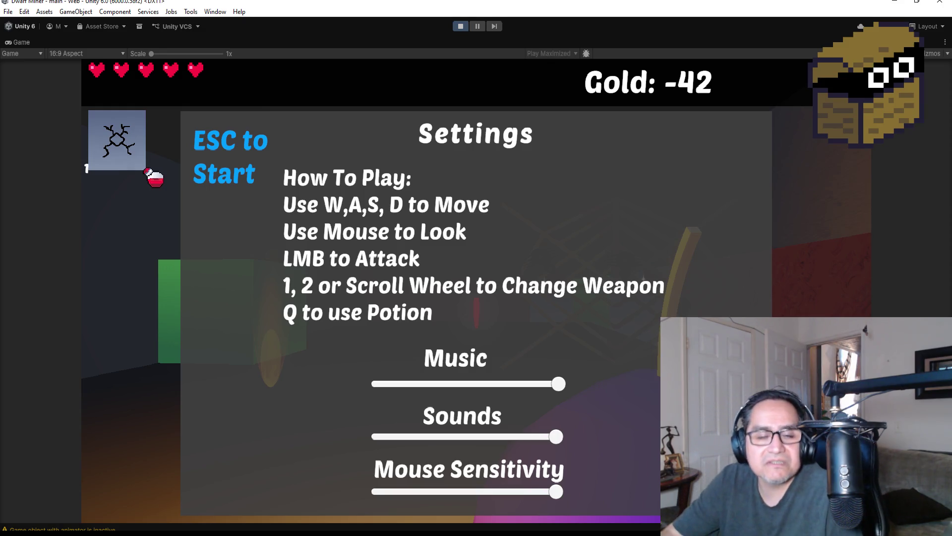
key("1")
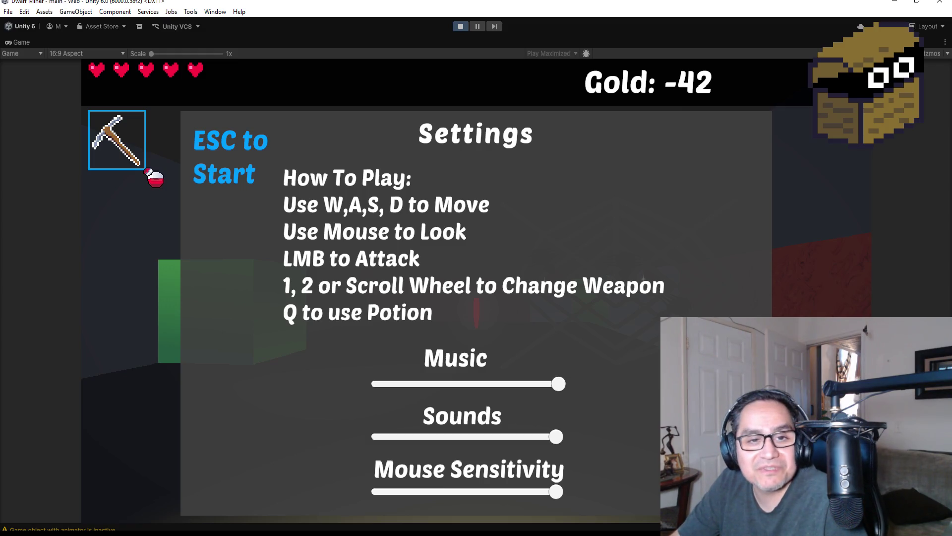
key("2")
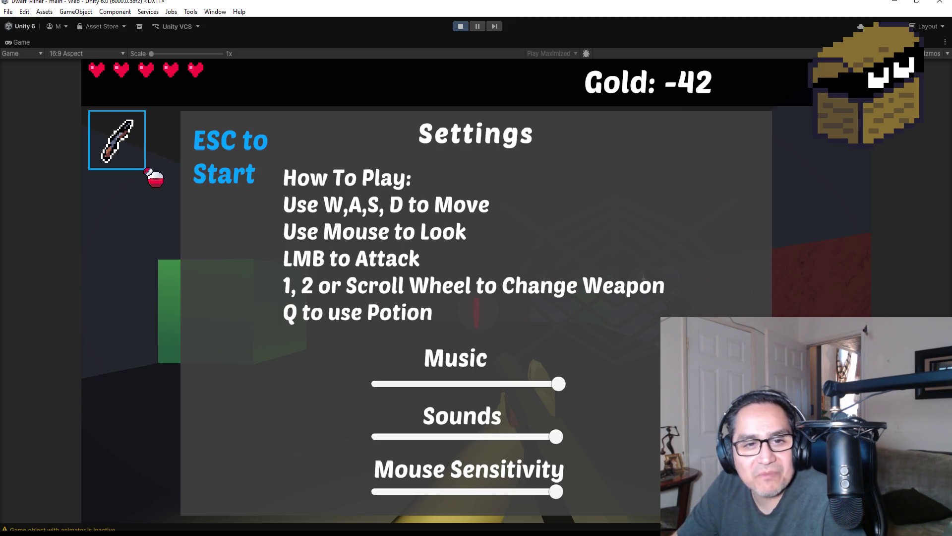
key("1")
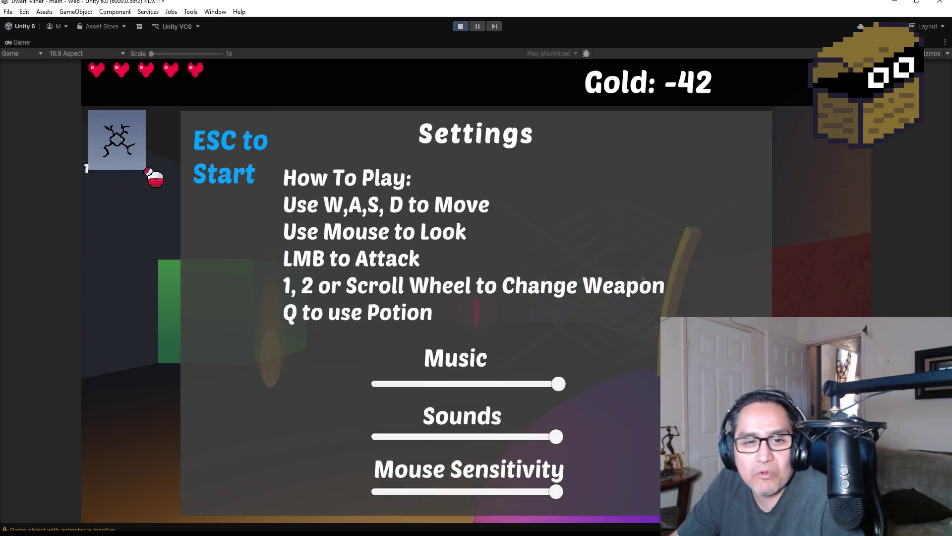
key("1")
key("2")
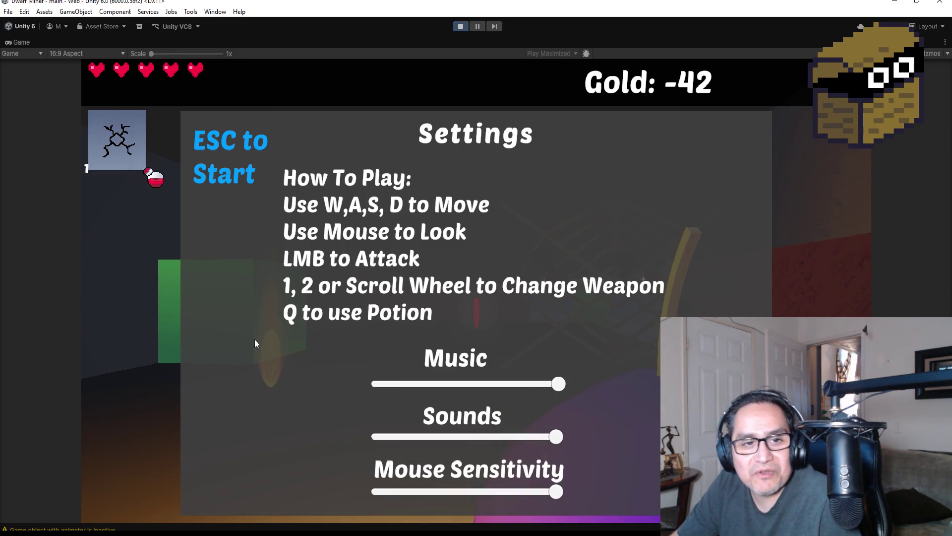
left_click(188, 318)
key("Escape")
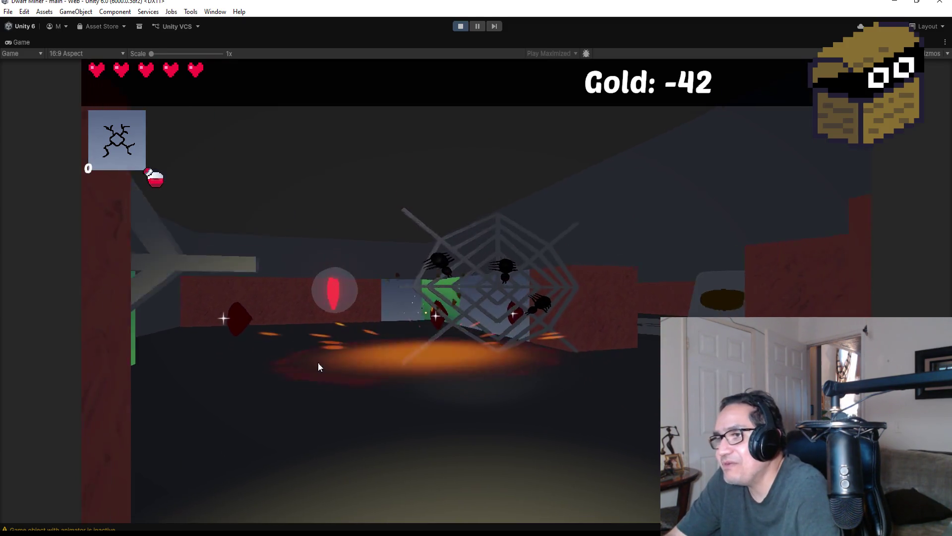
Walk past the spider web, switch to the dagger and strike the spider three times.
key("1")
key("w")
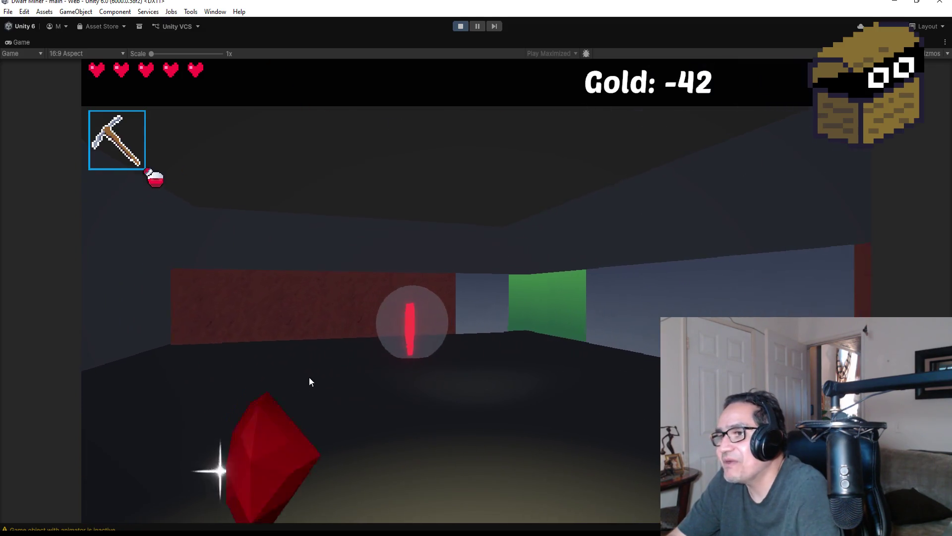
key("w")
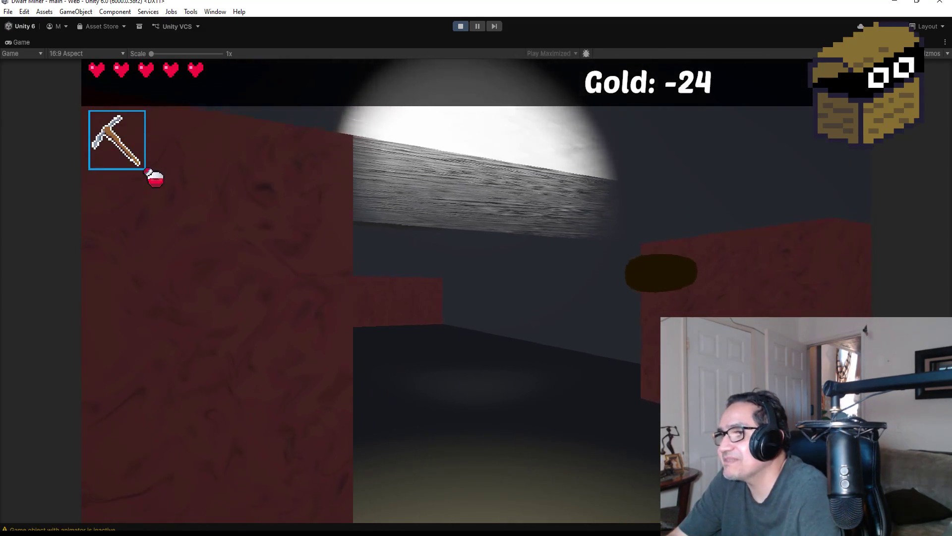
key("2")
key("w")
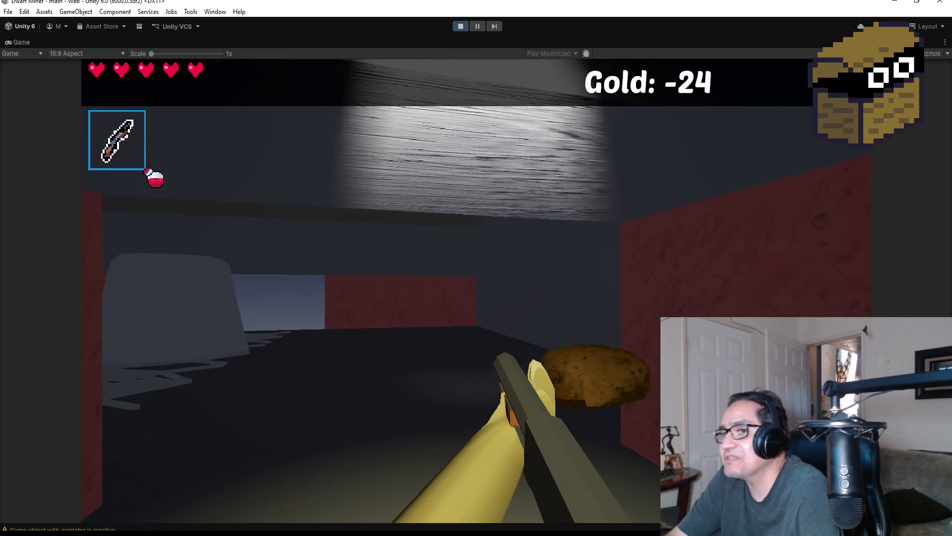
left_click(476, 268)
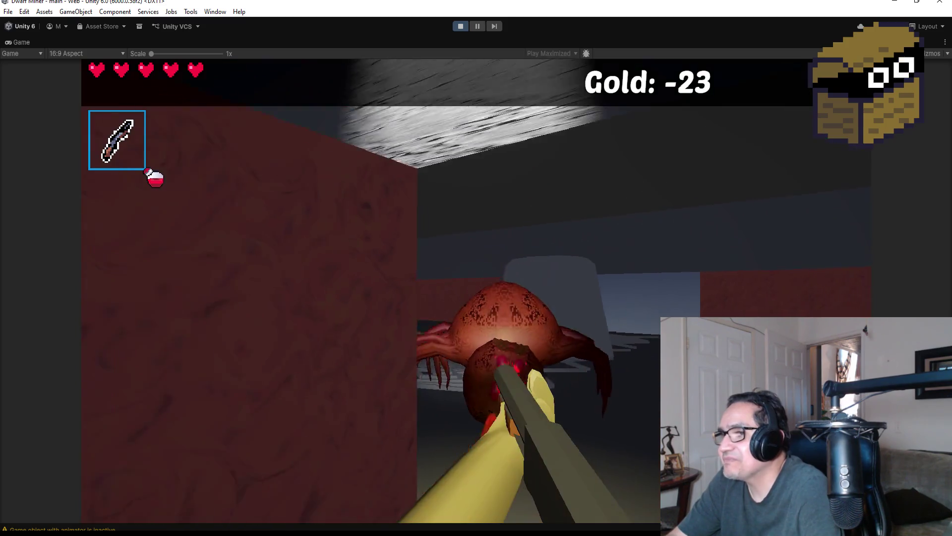
left_click(476, 268)
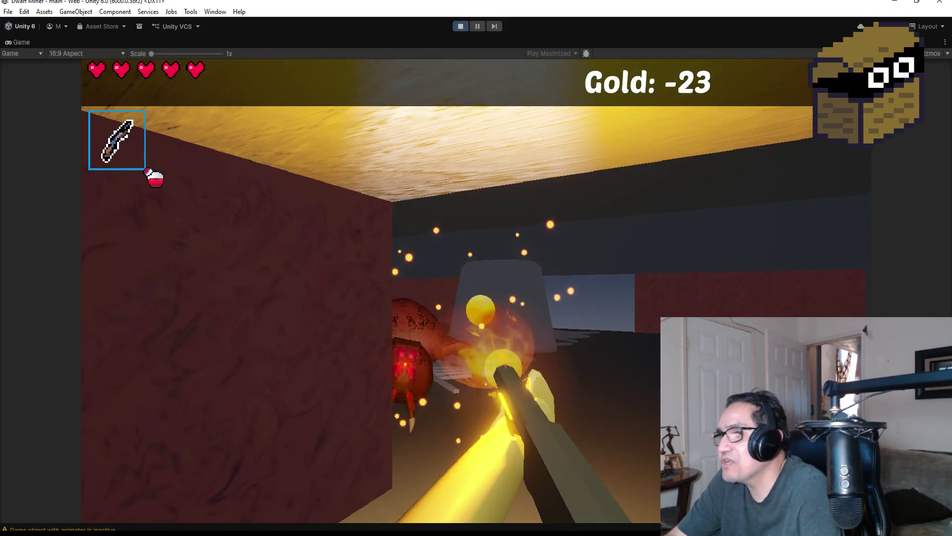
left_click(476, 268)
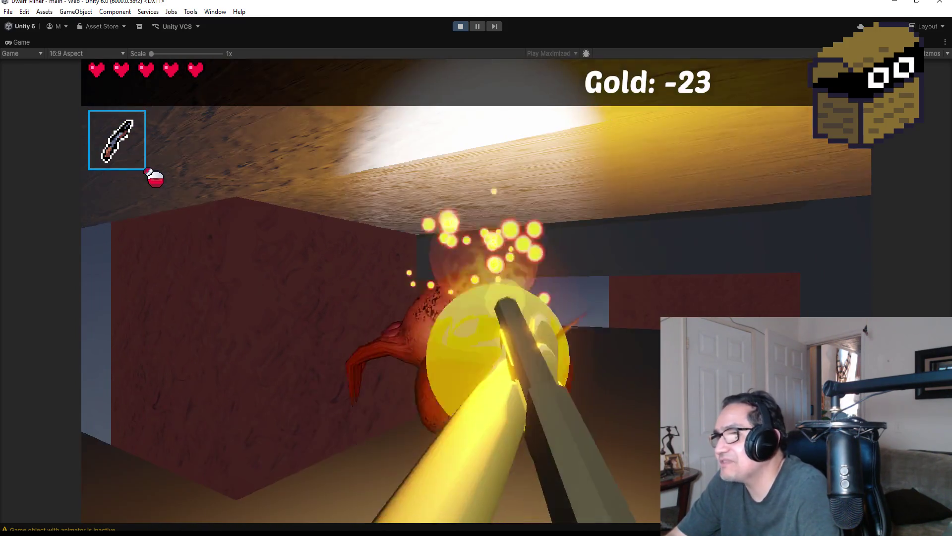
Cross the floor-web corridor and fire at the glowing-eyed enemy until Gold reaches -22.
key("w")
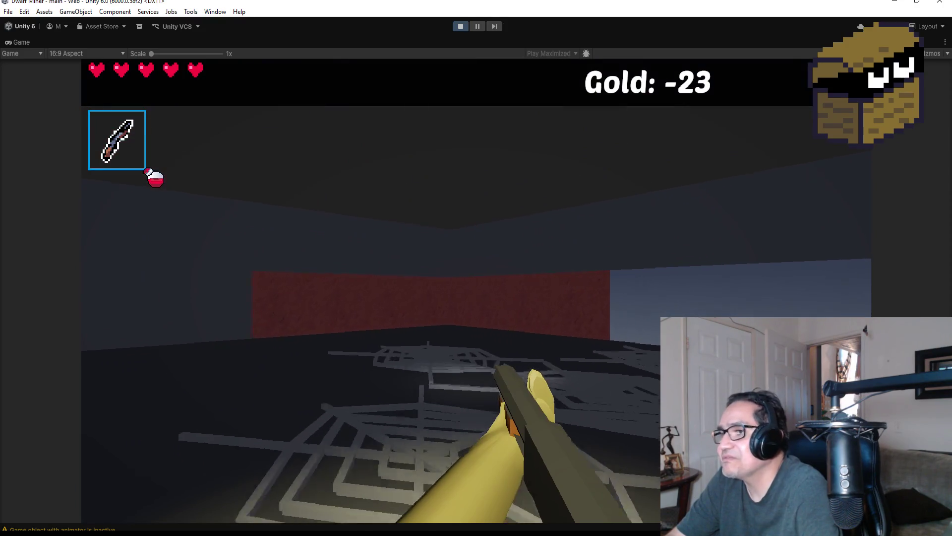
scroll(477, 268, "down", 1)
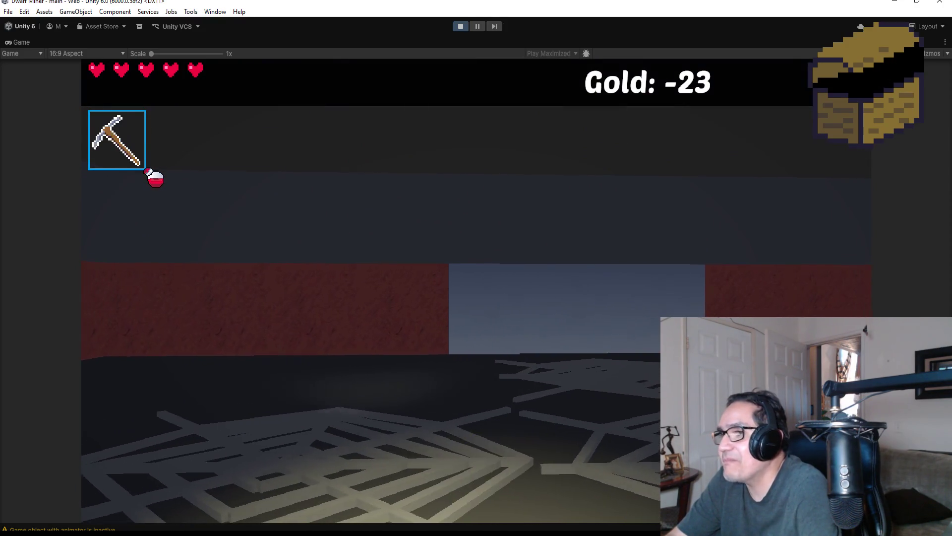
key("w")
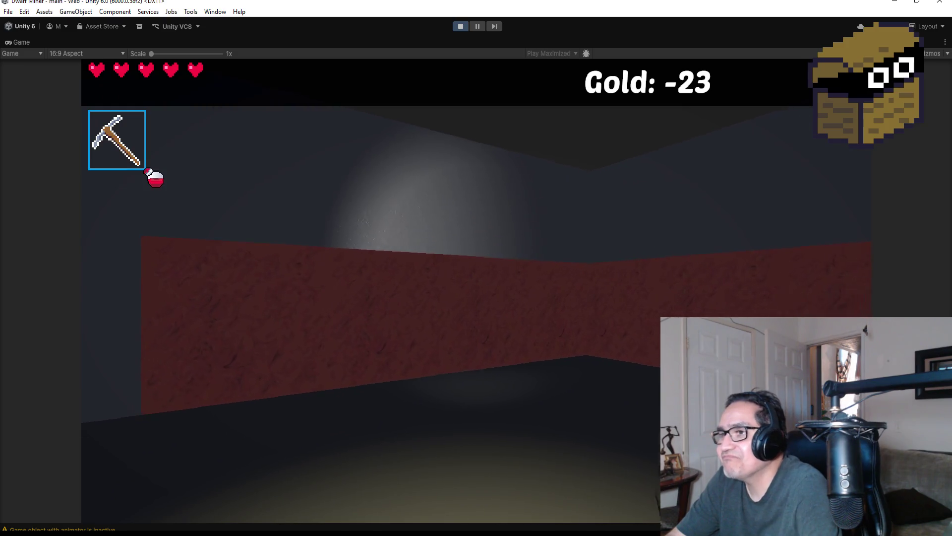
key("w")
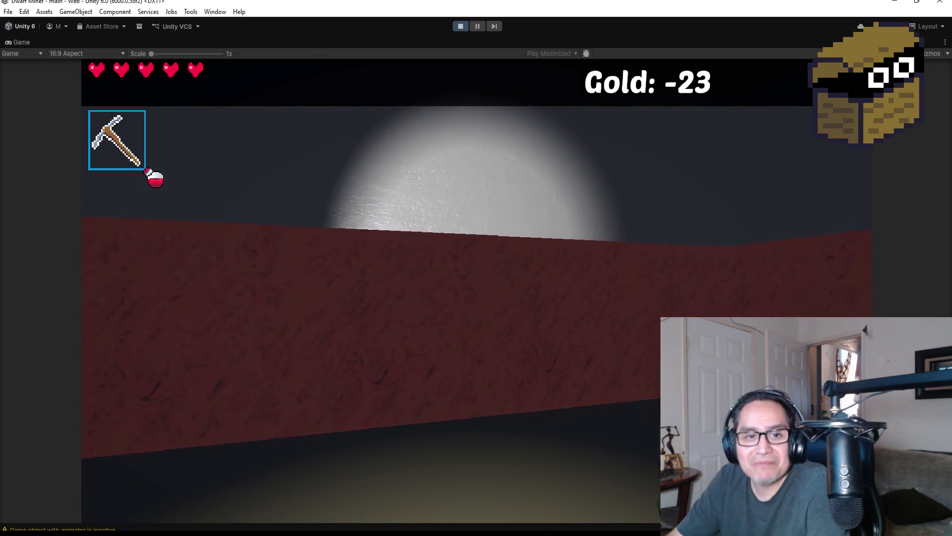
key("w")
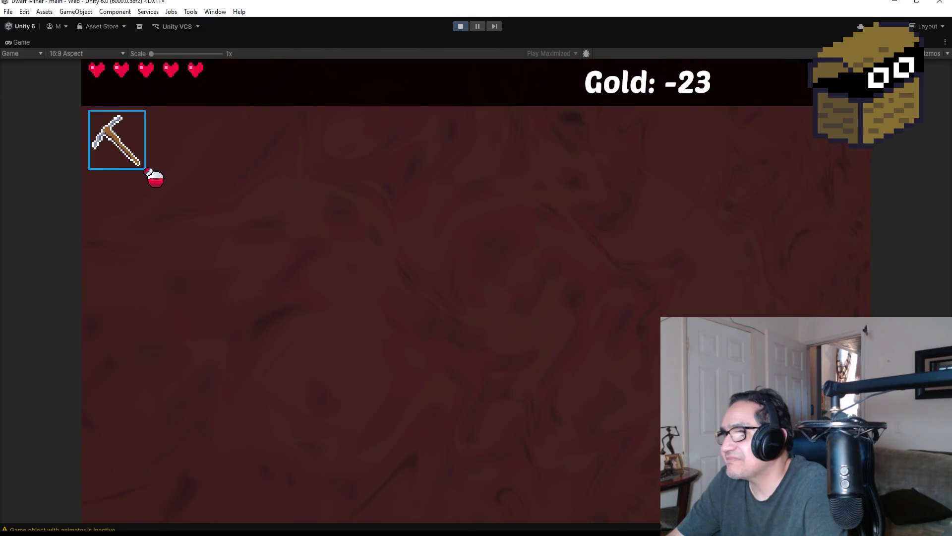
scroll(476, 268, "down", 1)
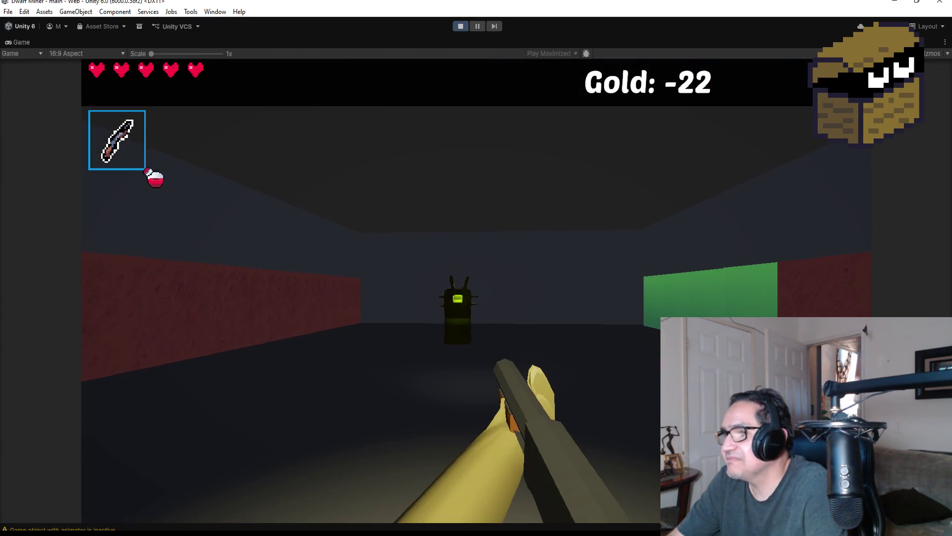
left_click(476, 291)
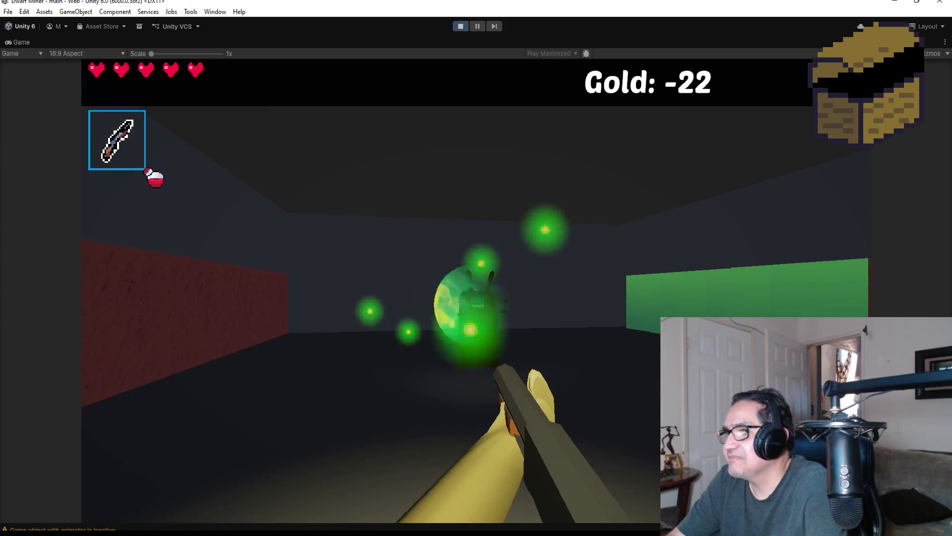
left_click(476, 291)
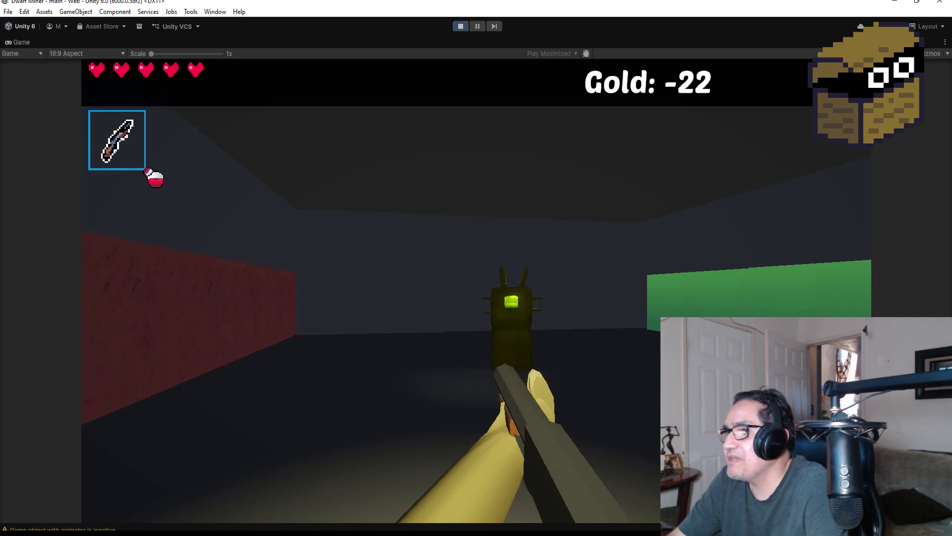
left_click(476, 291)
scroll(476, 269, "down", 1)
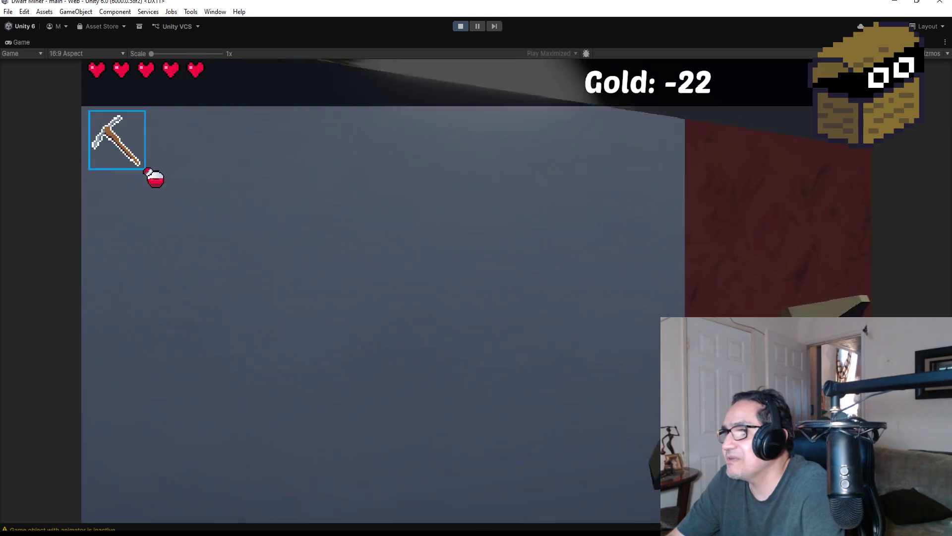
Walk into the grey room and open the chest.
key("w")
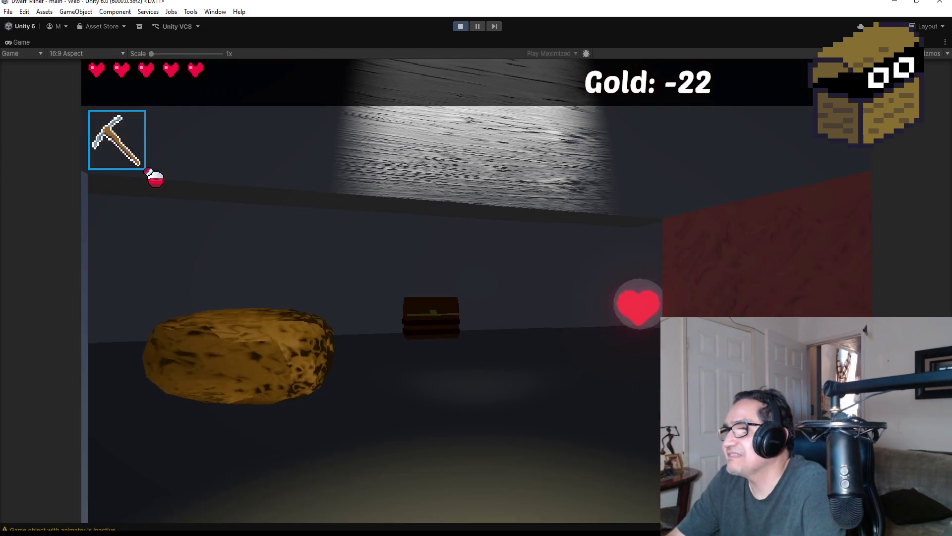
key("f")
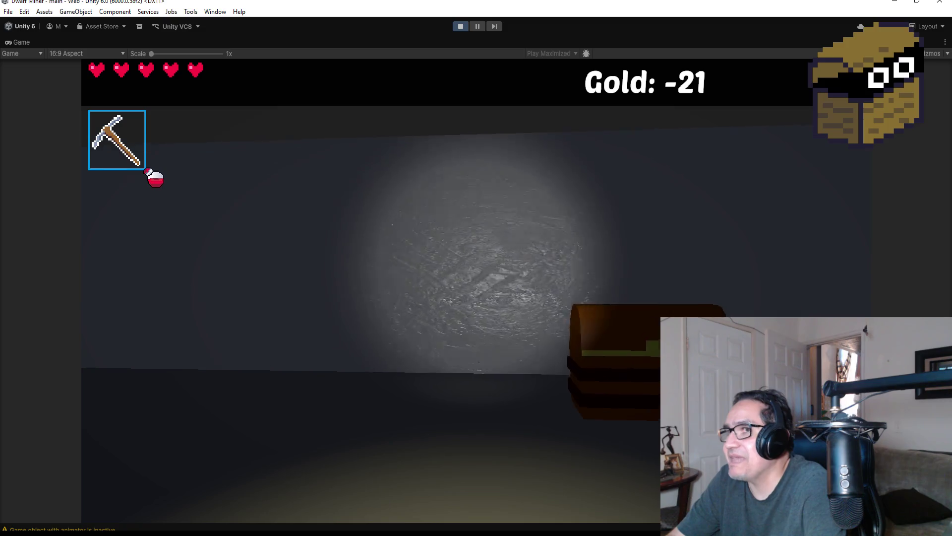
key("w")
key("w")
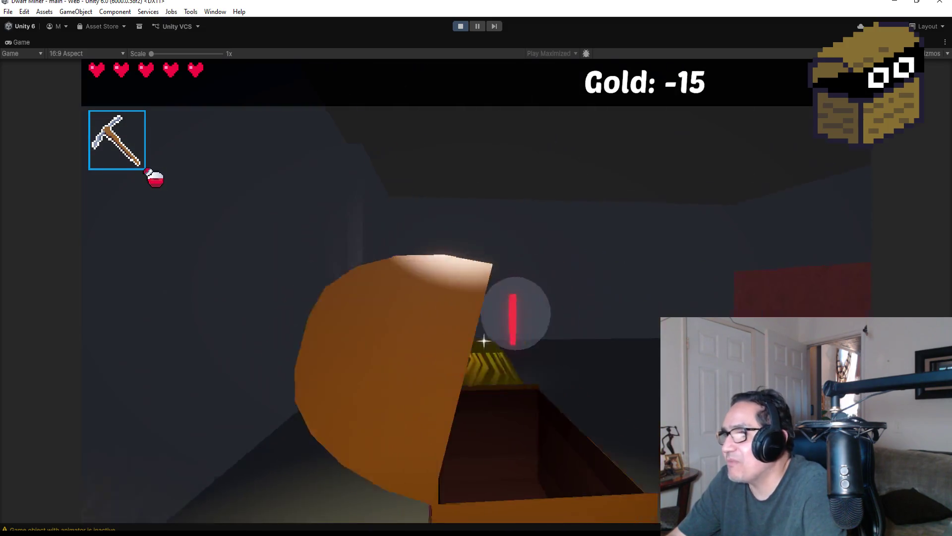
key("d")
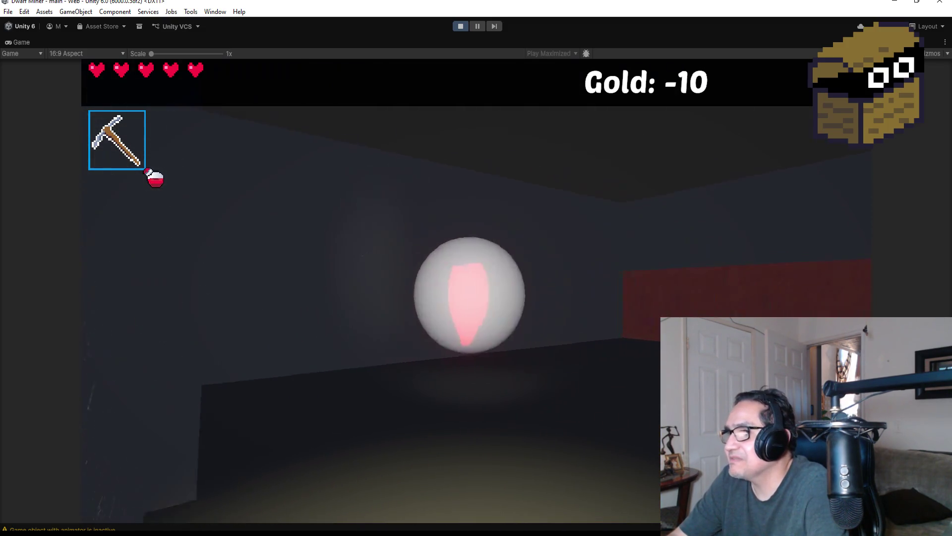
key("d")
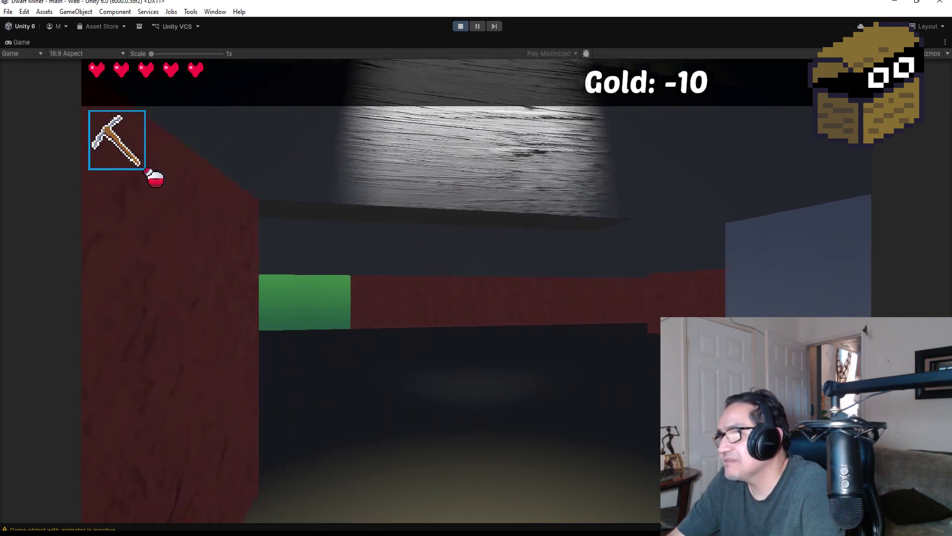
Head along the red wall and down the corridor to collect the gold nugget.
key("w")
key("d")
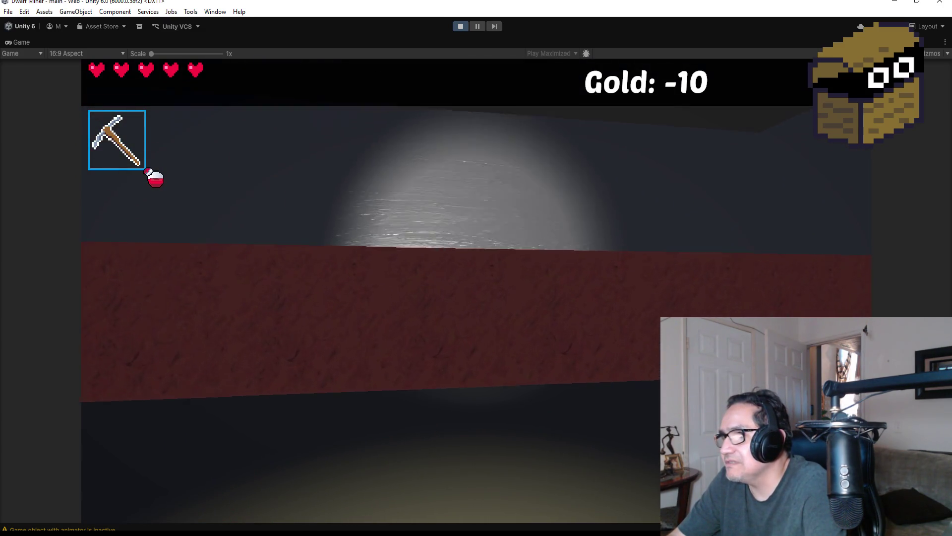
key("a")
key("w")
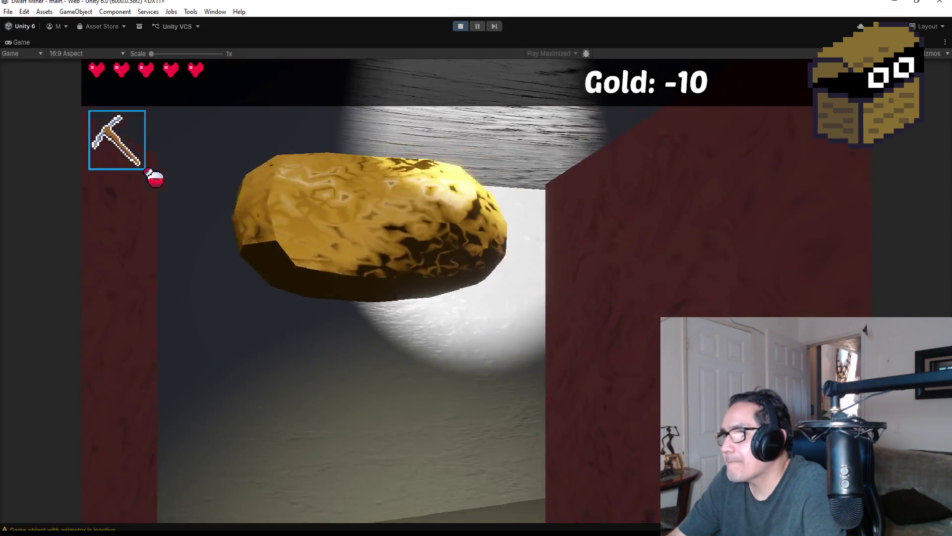
key("w")
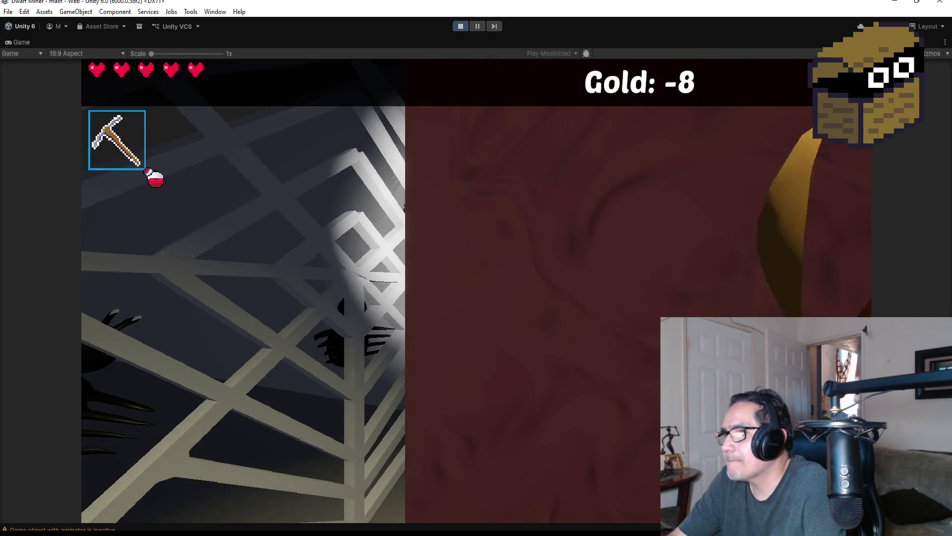
key("w")
scroll(476, 291, "down", 1)
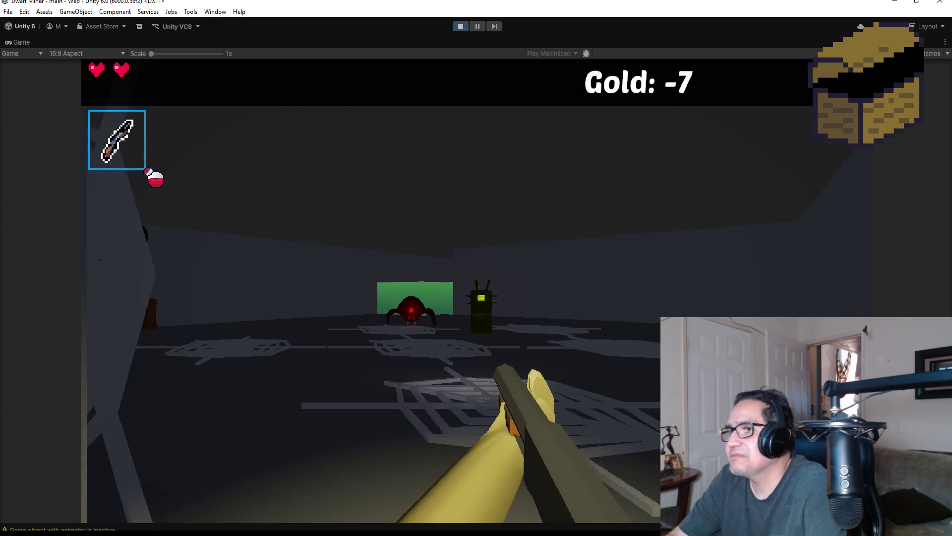
Pick up the heart, return to the spider room and fire a fireball at the spider.
key("w")
key("w")
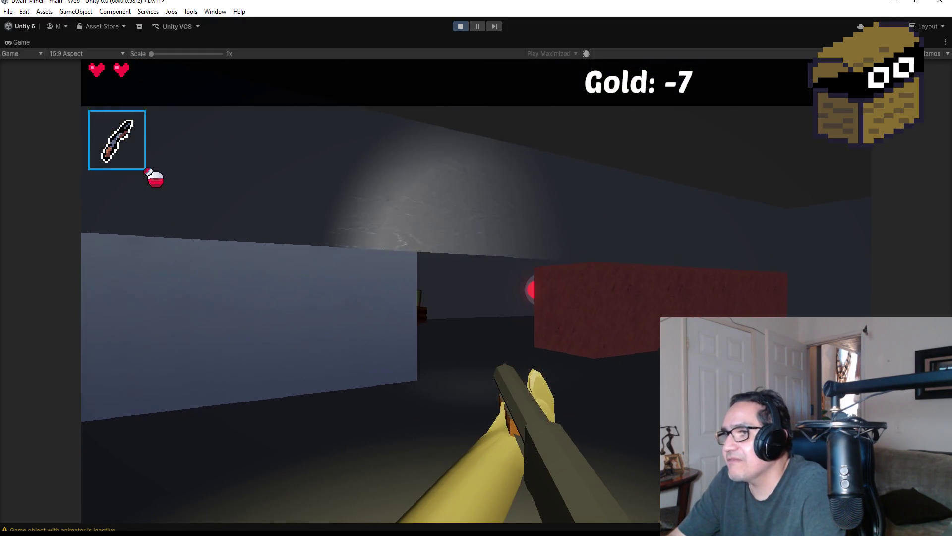
key("w")
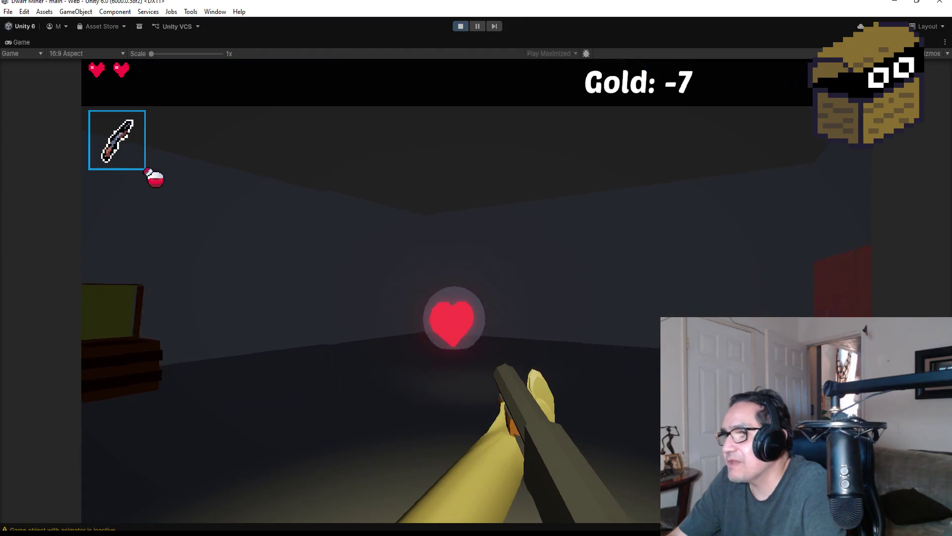
key("w")
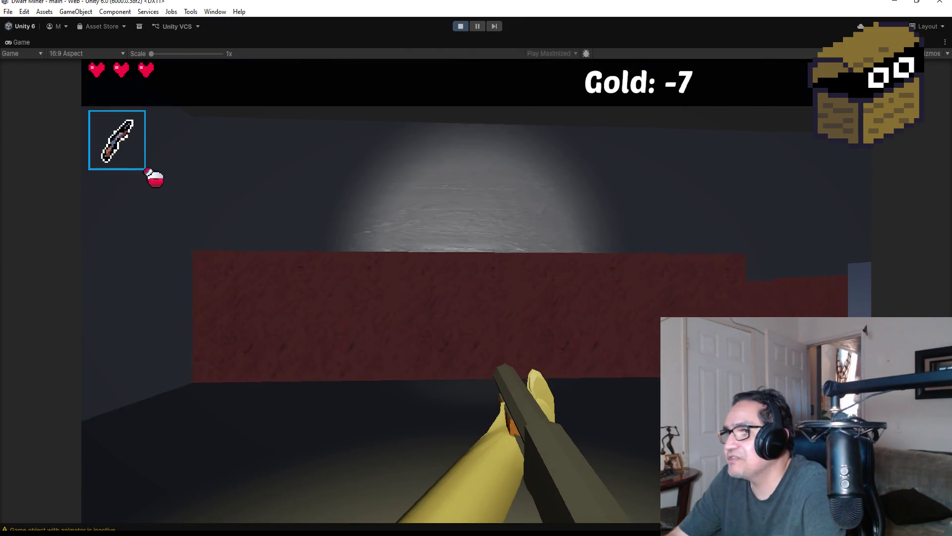
key("d")
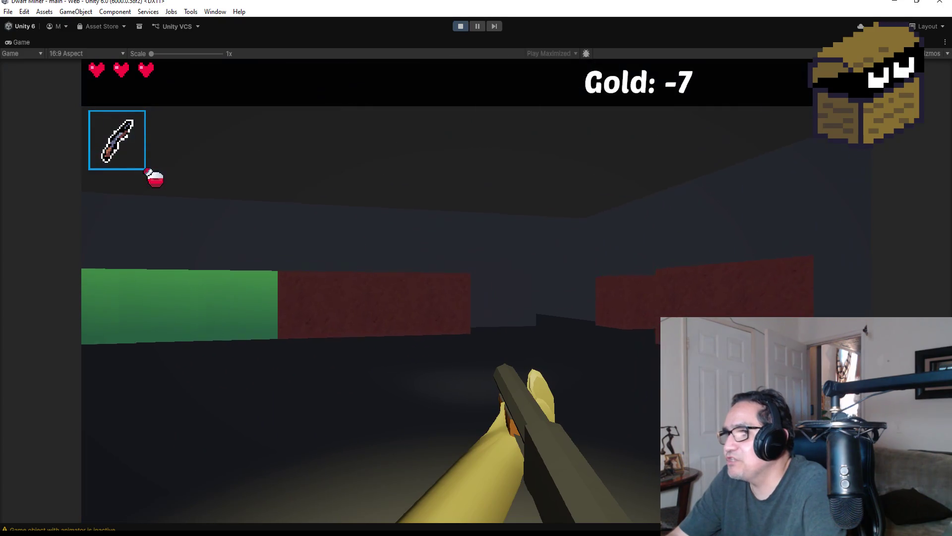
key("d")
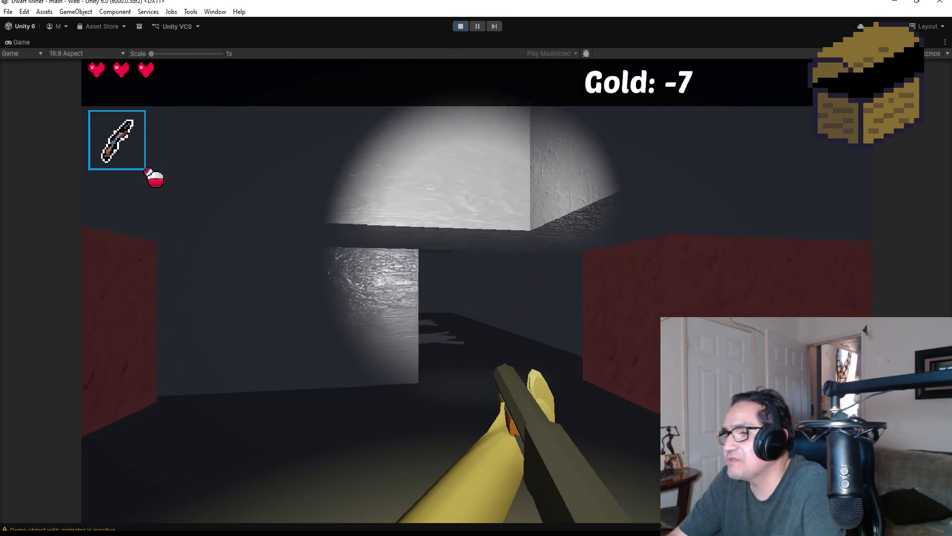
key("w")
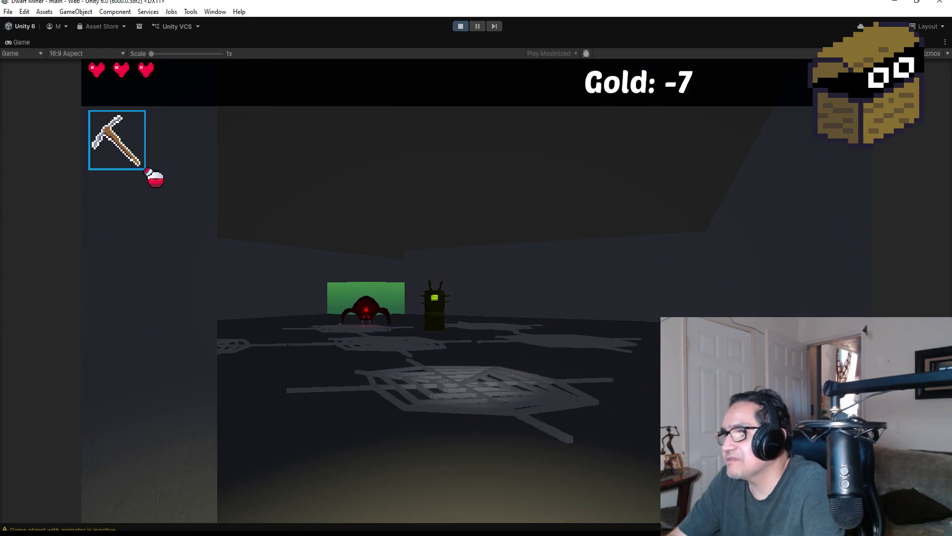
left_click(477, 290)
Advance on the spider and shoot repeated fireballs at it, then at the crates.
key("w")
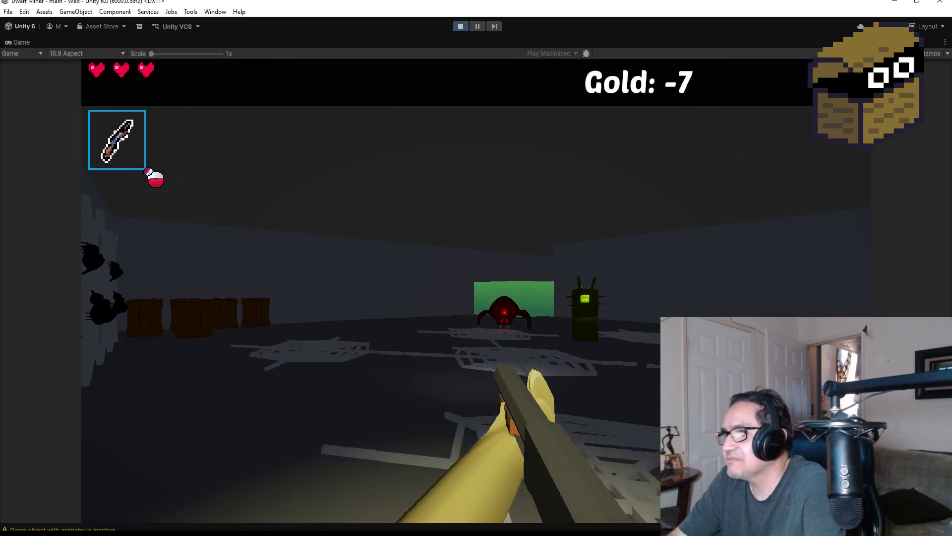
left_click(476, 290)
left_click(476, 290)
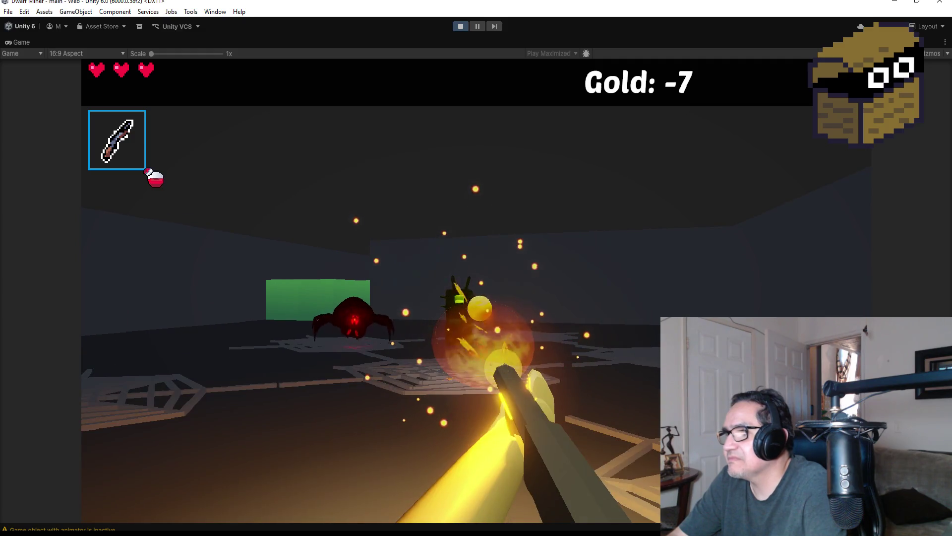
left_click(476, 290)
left_click(477, 290)
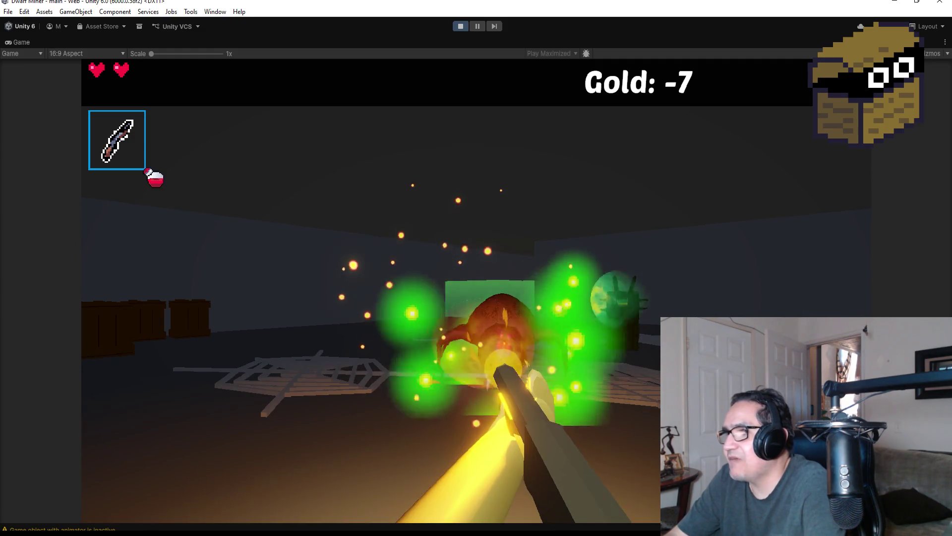
left_click(477, 291)
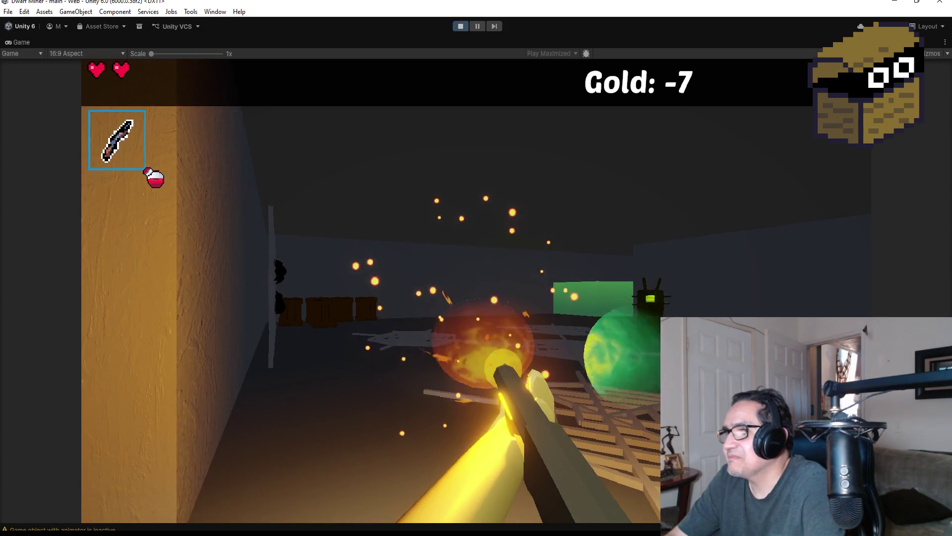
left_click(476, 291)
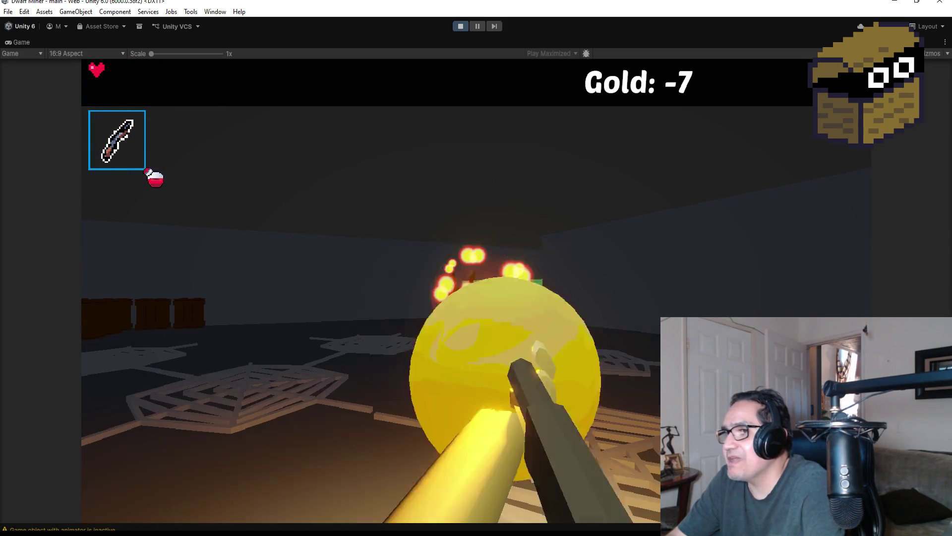
left_click(476, 291)
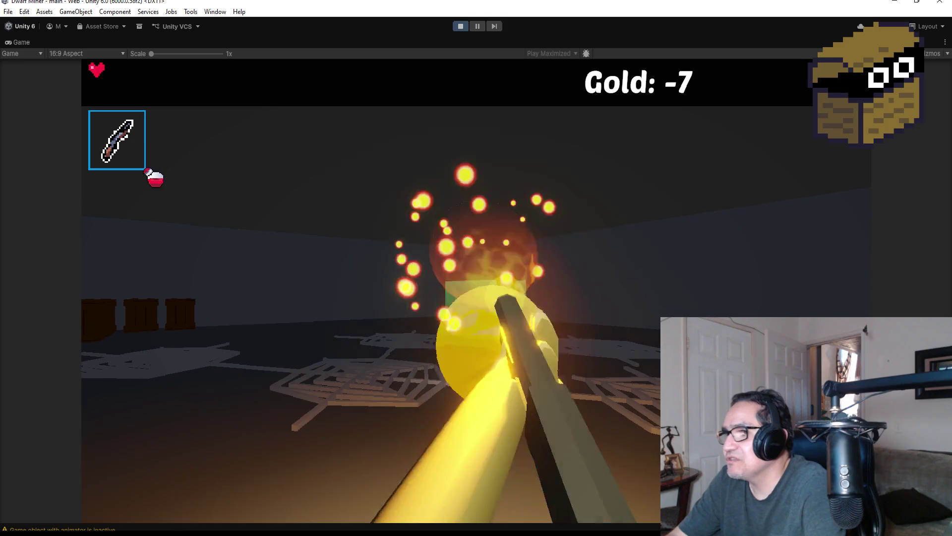
left_click(476, 290)
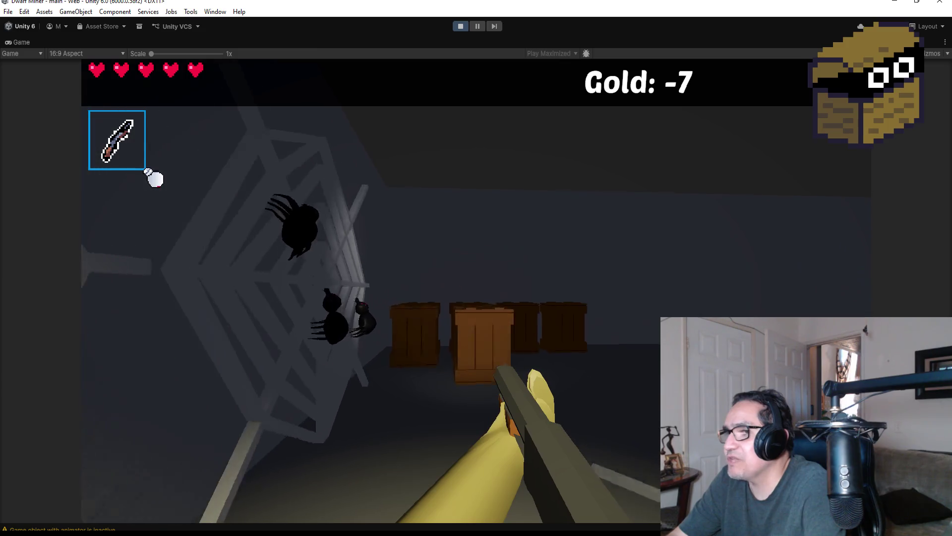
key("w")
left_click(476, 291)
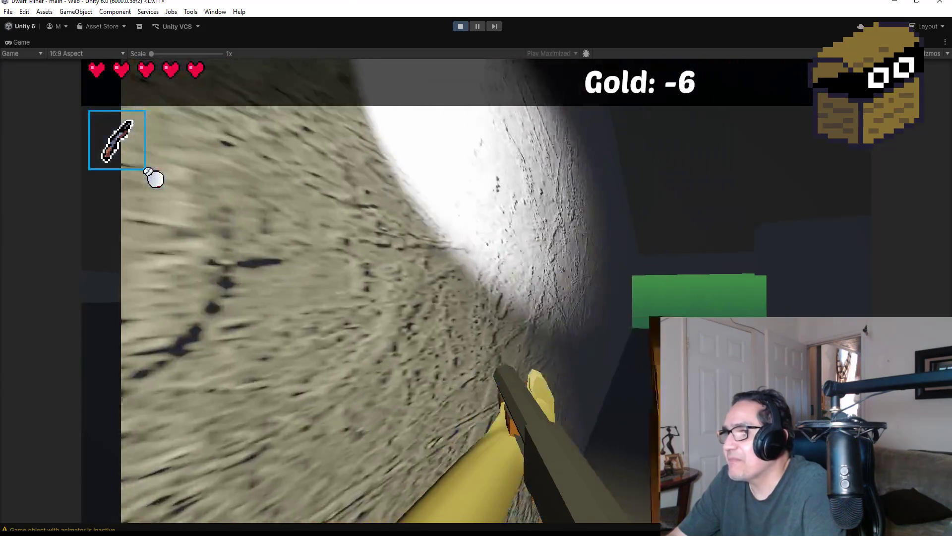
Switch to the pickaxe and mine the green blocks and ore up to 9 Gold, then pause on Settings.
scroll(154, 178, "down", 1)
key("w")
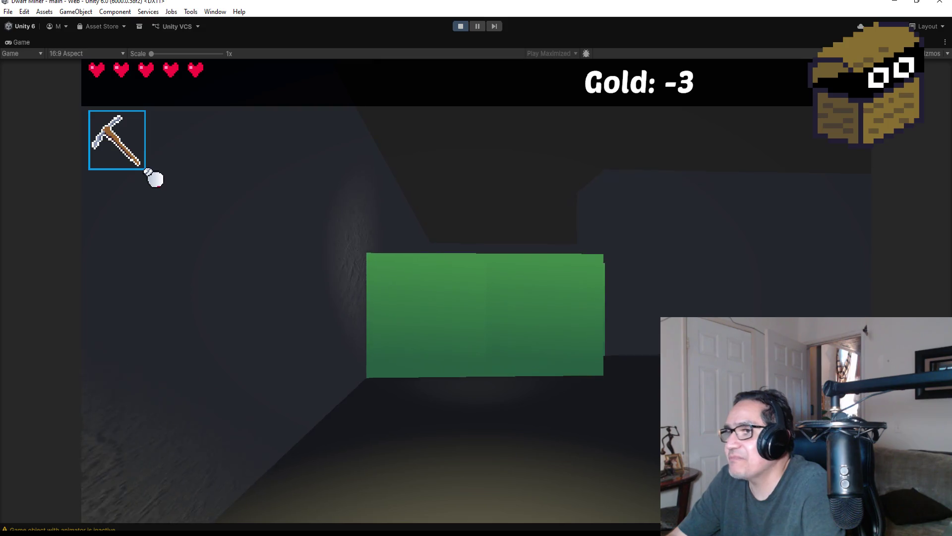
left_click(154, 179)
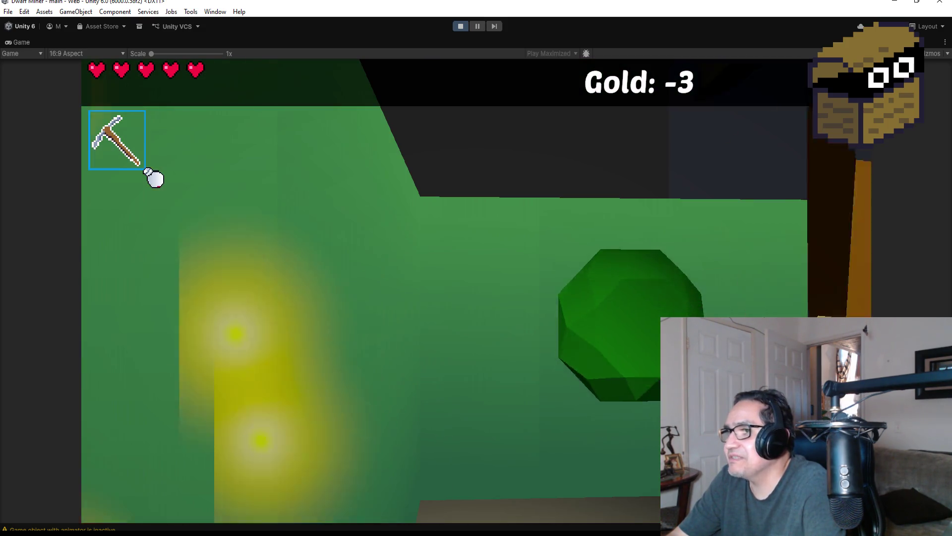
key("w")
left_click(154, 179)
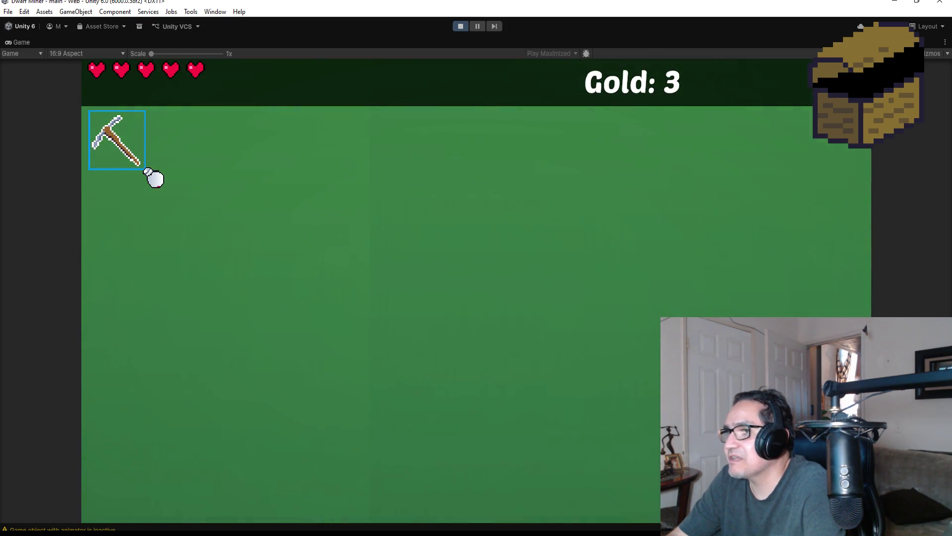
left_click(154, 179)
key("d")
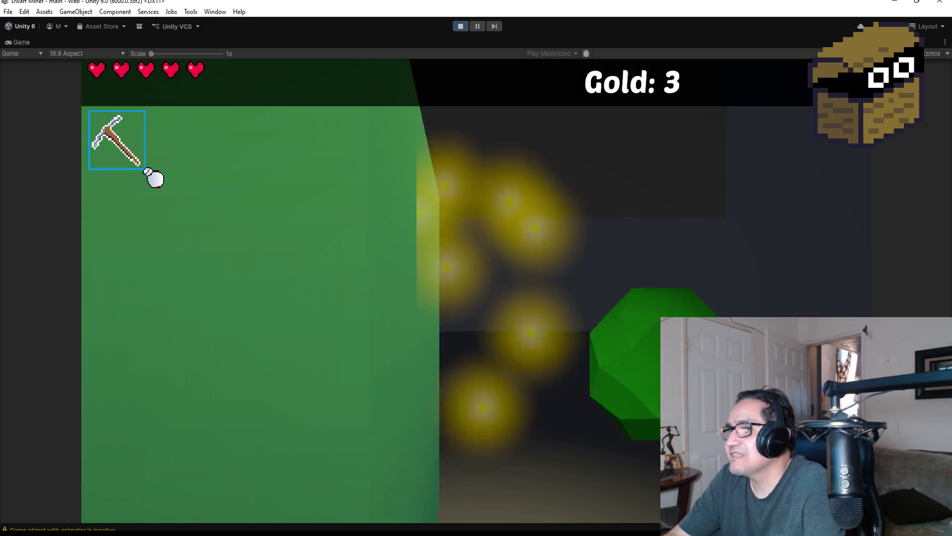
left_click(154, 178)
key("d")
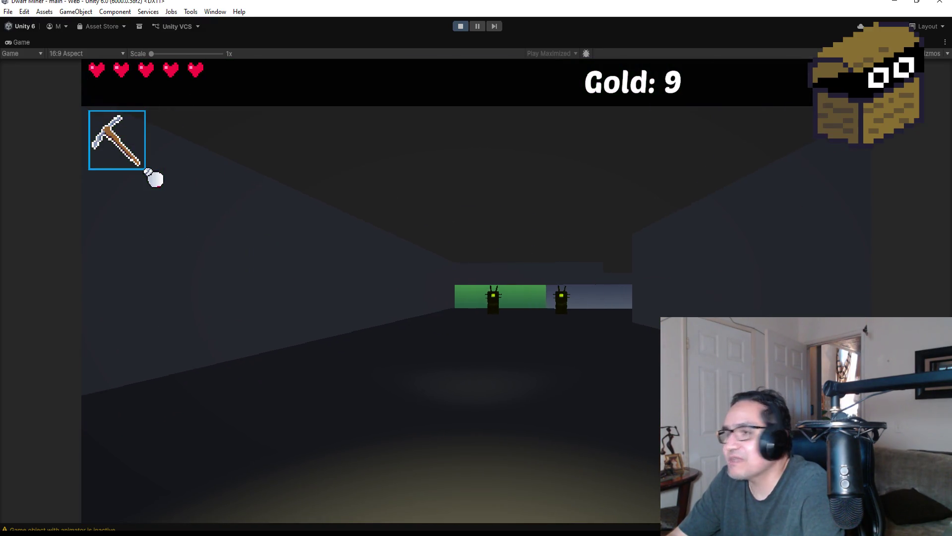
key("Escape")
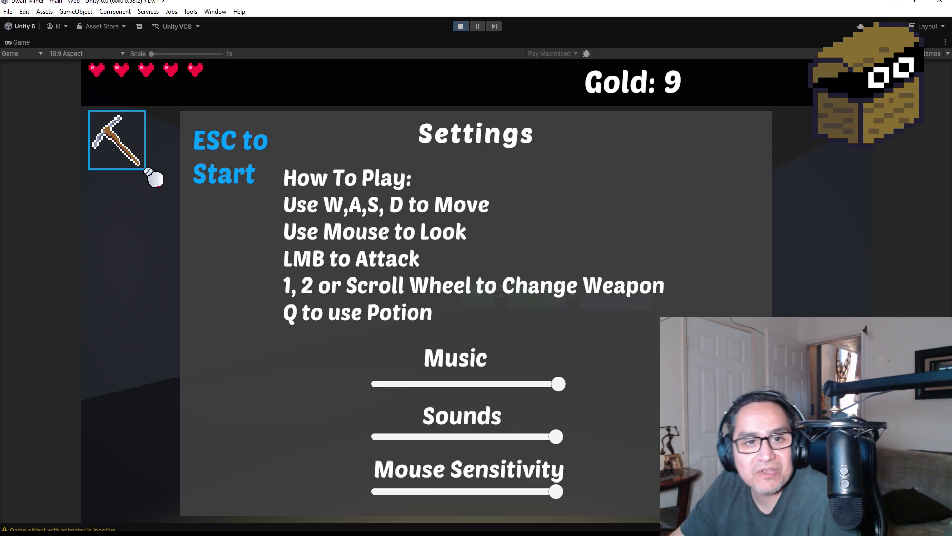
Cycle weapons with keys 1/2 and the scroll wheel, ending on the bomb slot, then resume play.
key("2")
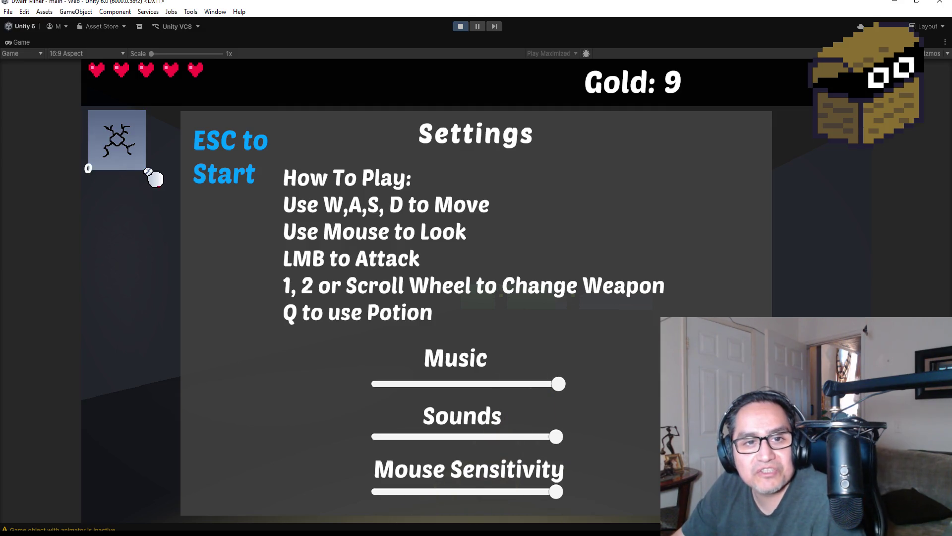
key("1")
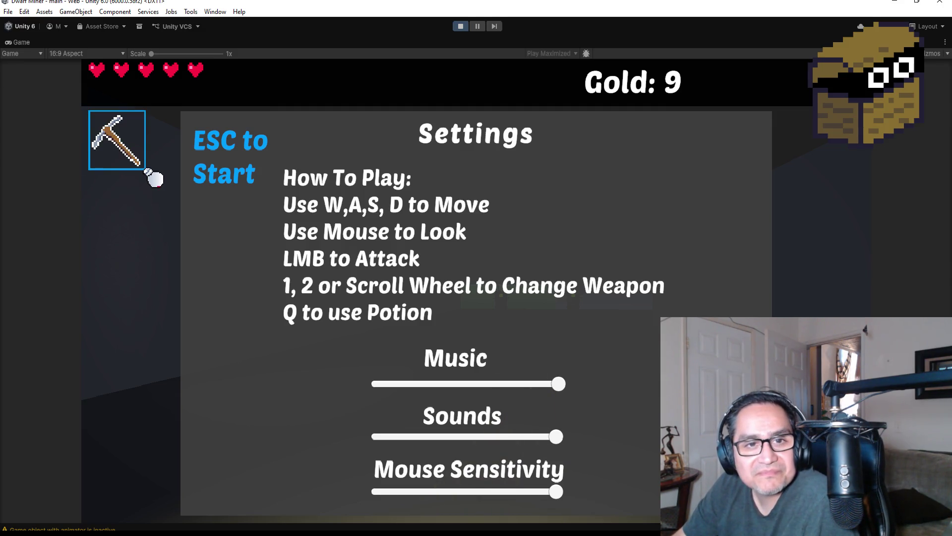
key("2")
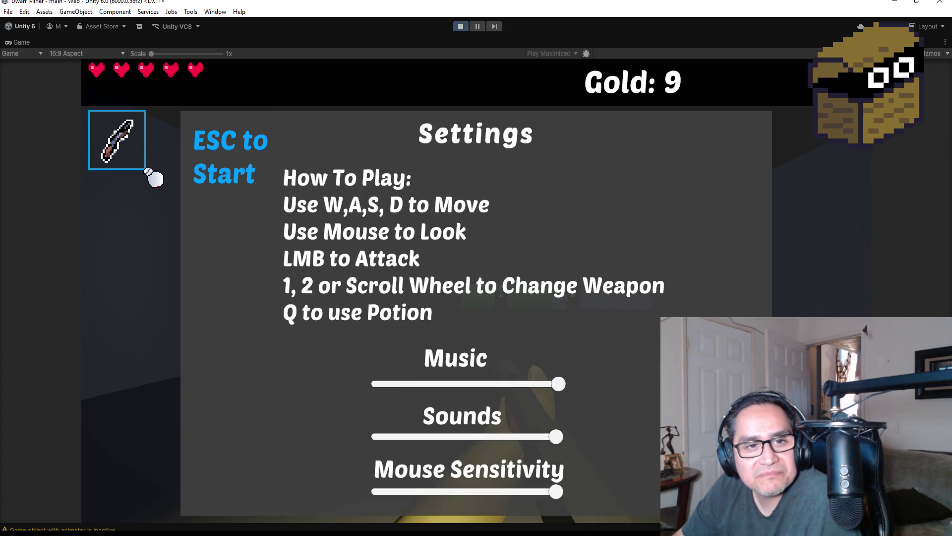
scroll(149, 172, "down", 1)
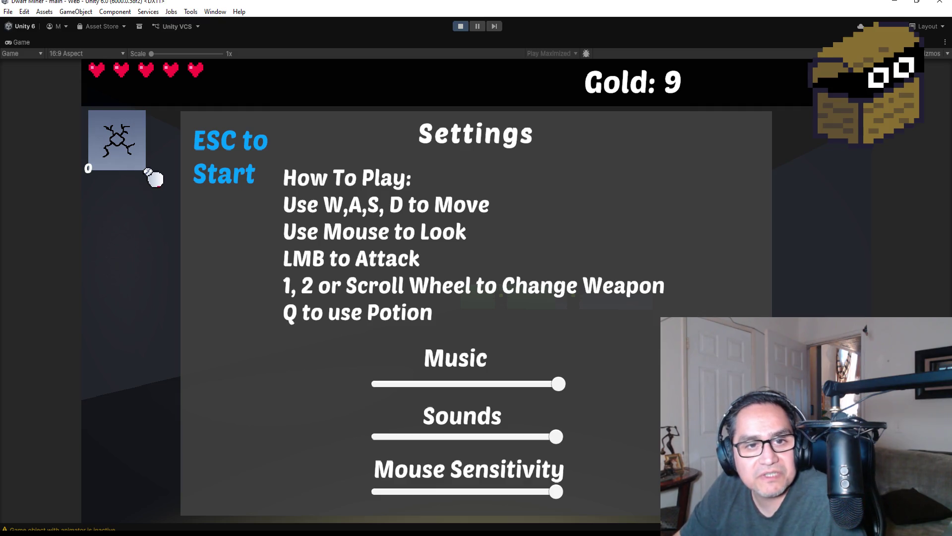
scroll(154, 177, "down", 1)
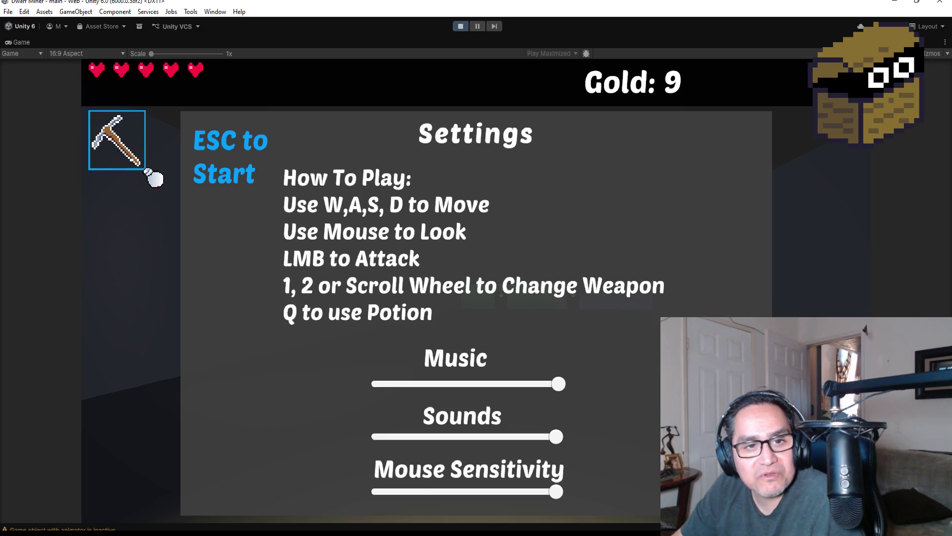
scroll(154, 177, "down", 1)
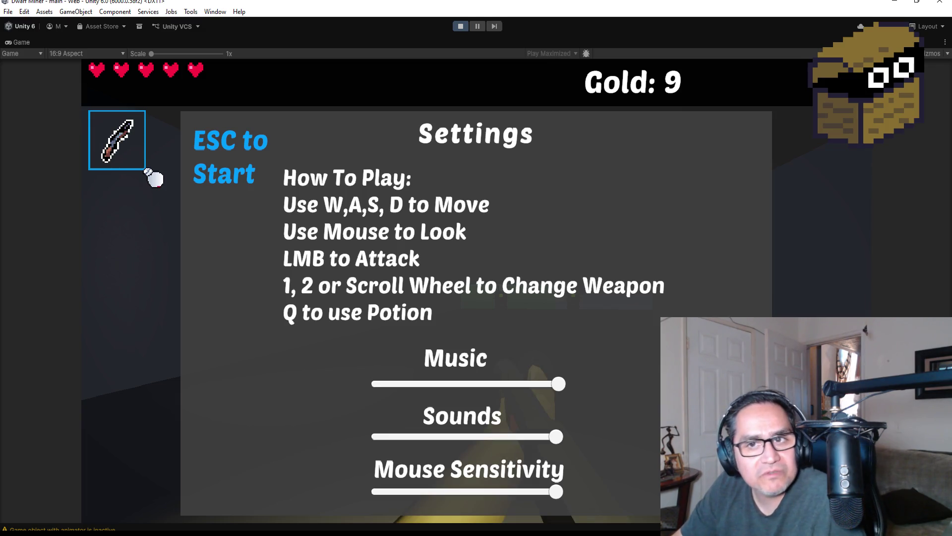
scroll(154, 177, "down", 1)
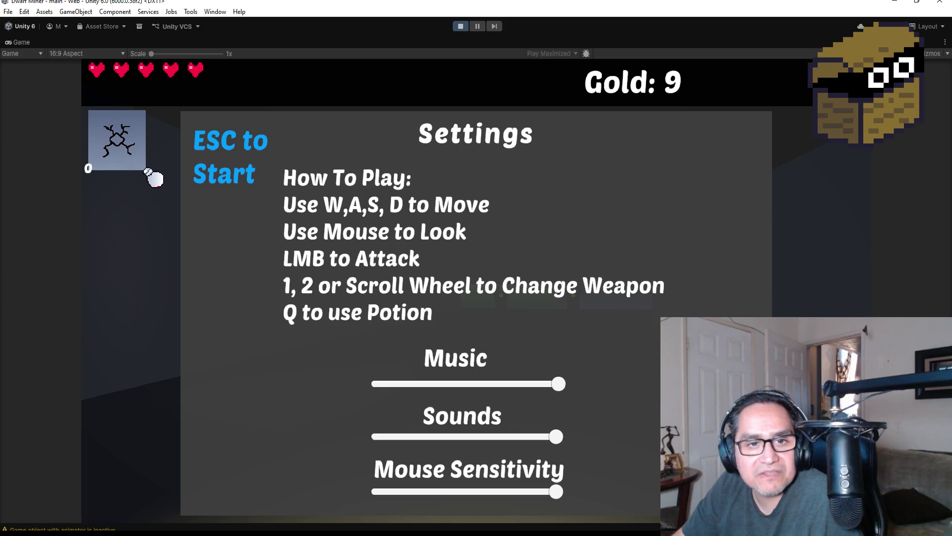
scroll(154, 178, "up", 1)
scroll(154, 177, "down", 1)
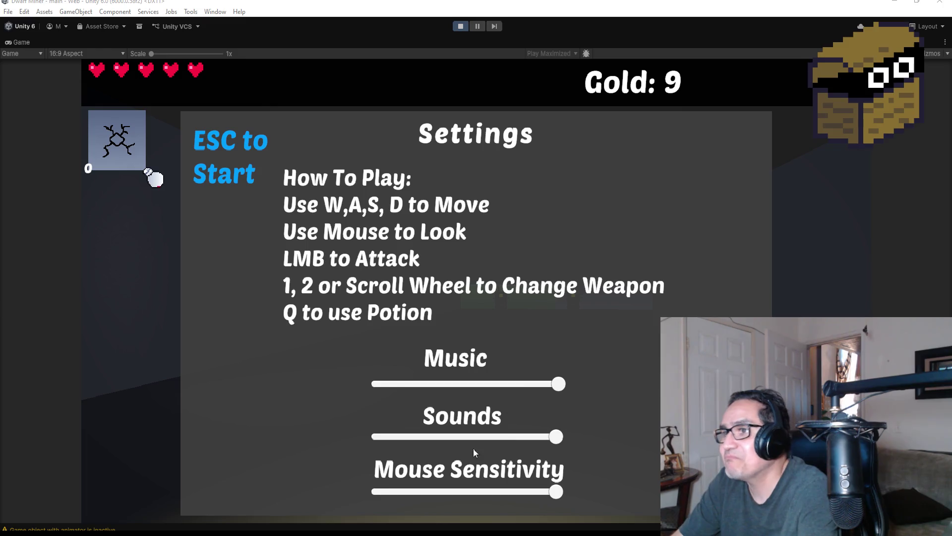
key("Escape")
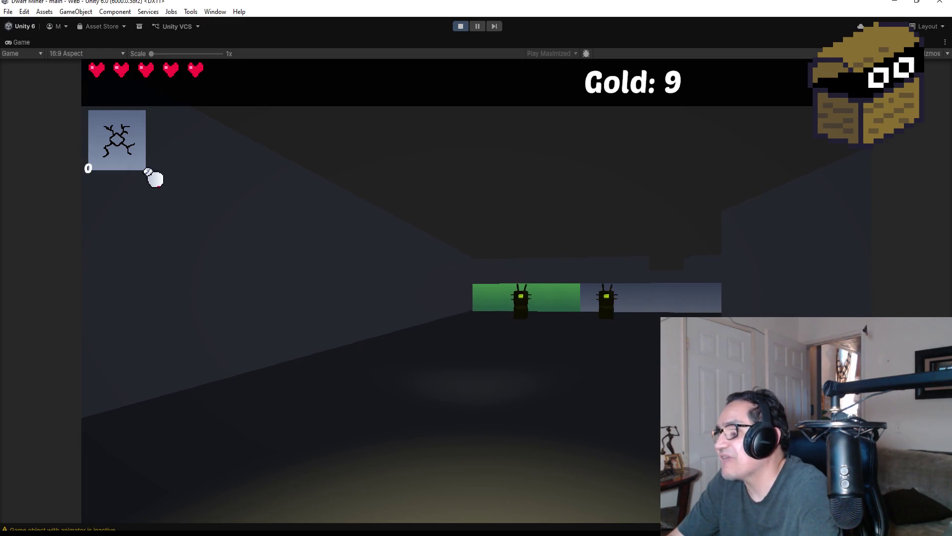
Equip the blade and fight off the enemies near the green wall.
key("1")
left_click(155, 179)
key("w")
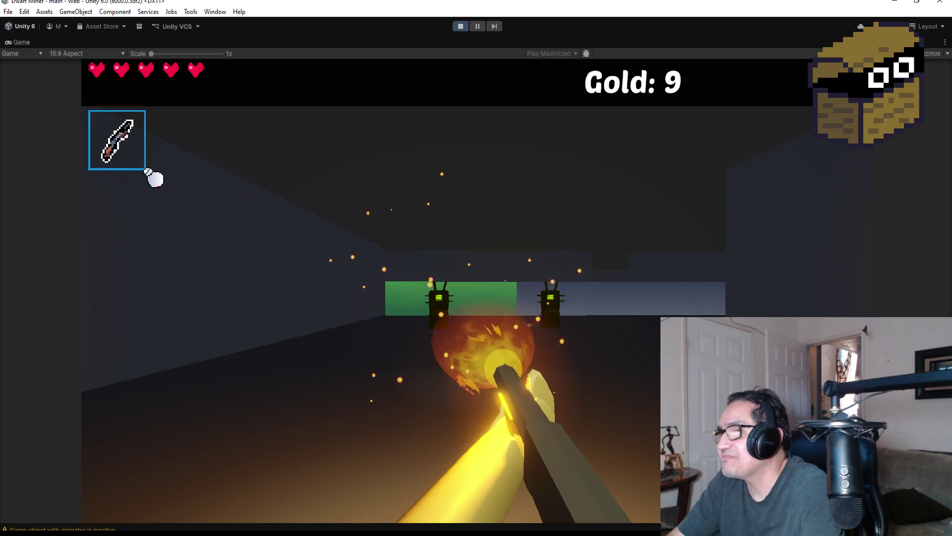
left_click(155, 179)
key("w")
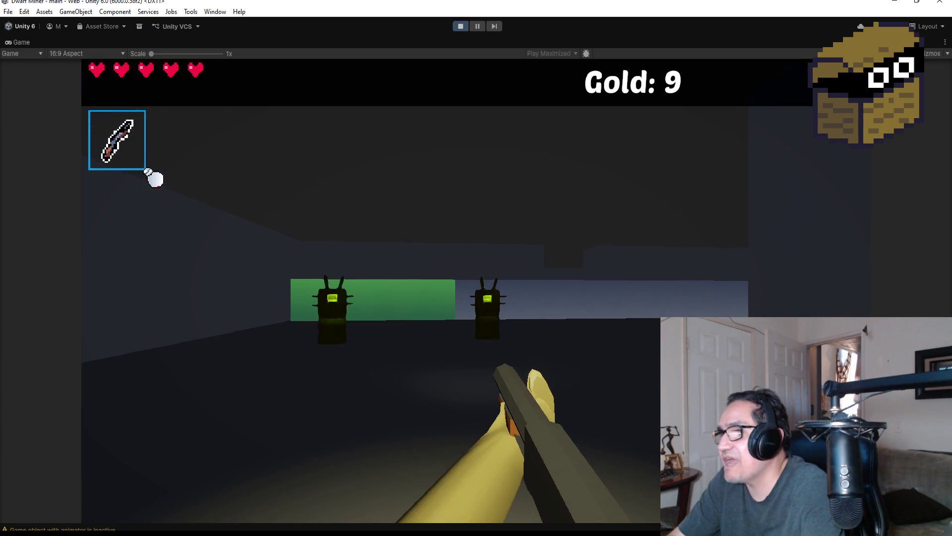
key("a")
left_click(156, 179)
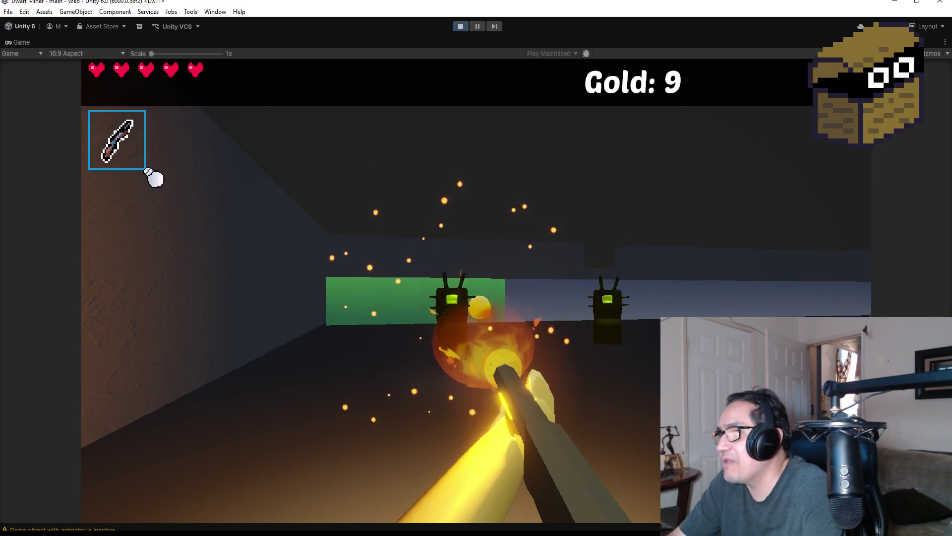
left_click(154, 178)
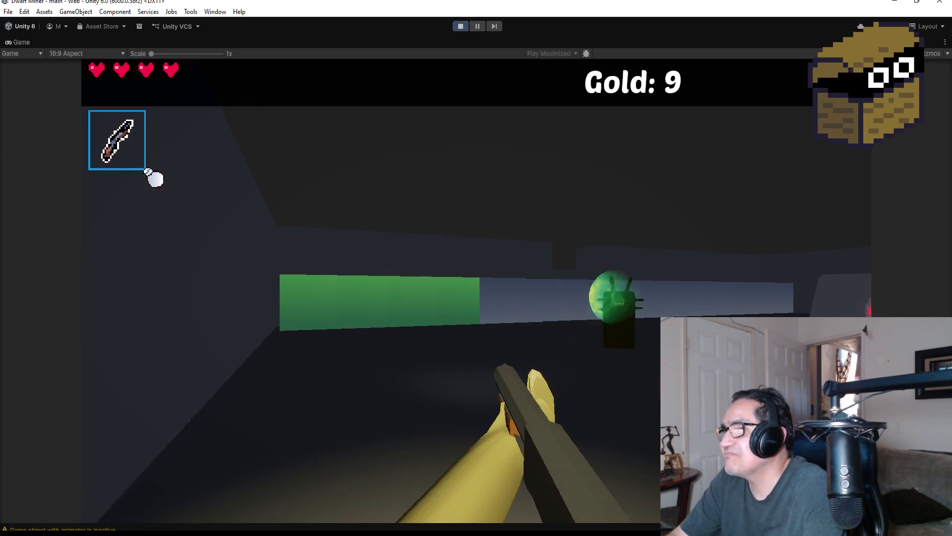
left_click(156, 179)
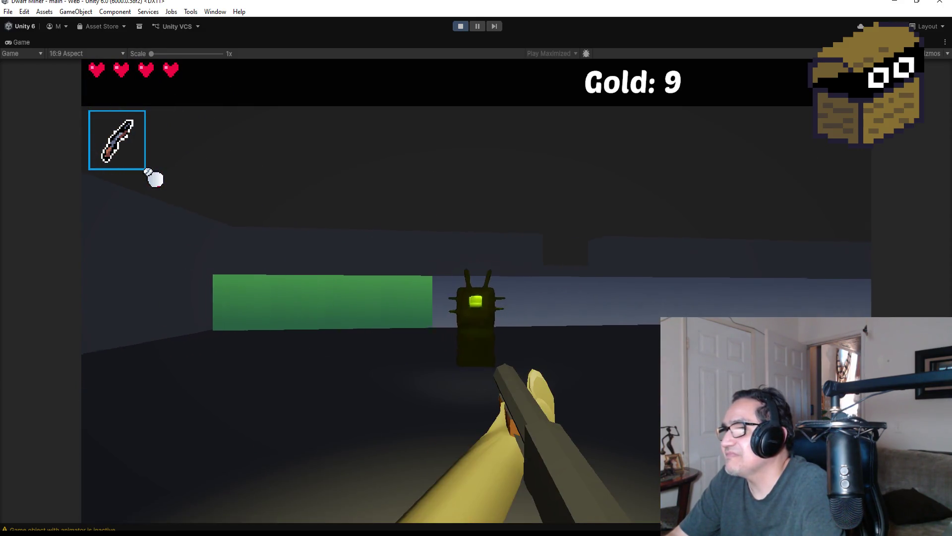
left_click(155, 179)
left_click(155, 178)
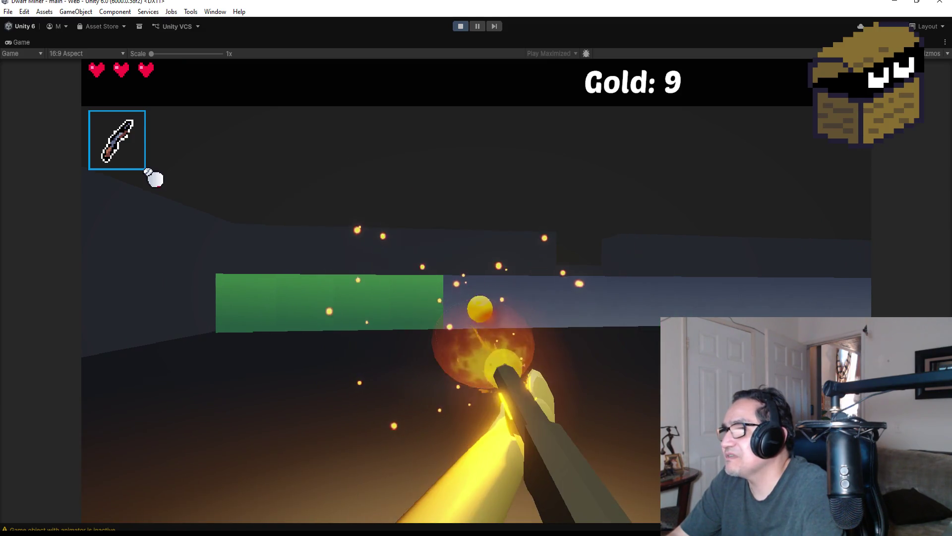
Grab the heart pickup and destroy the burning spider with the blade.
key("w")
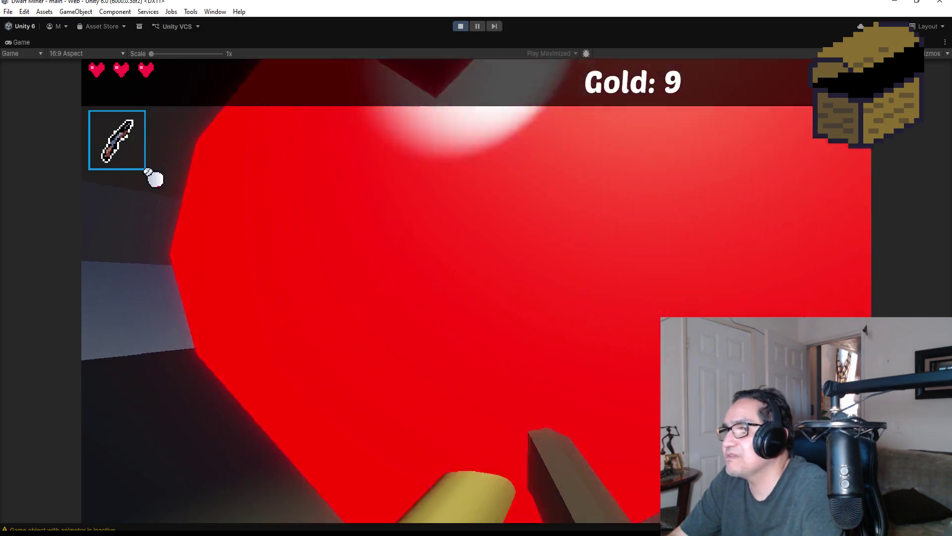
left_click(155, 179)
left_click(154, 179)
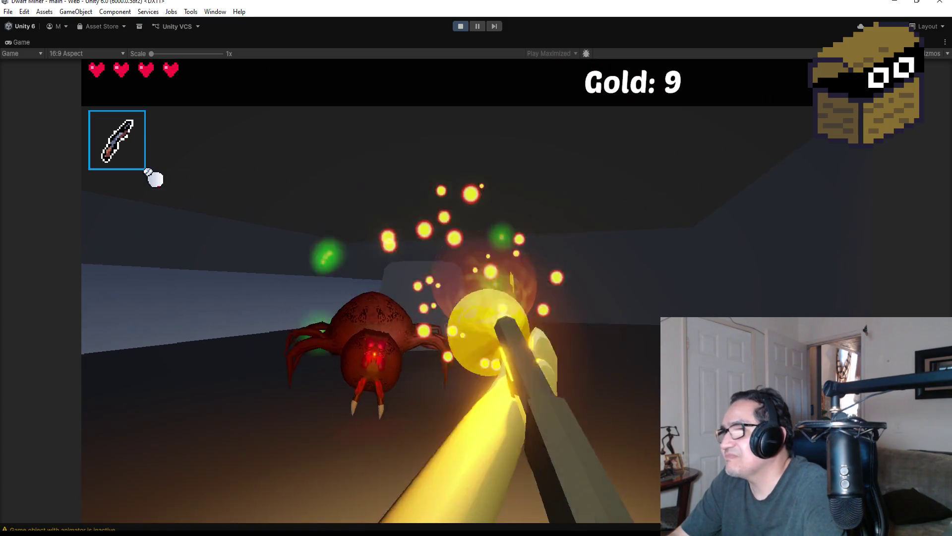
left_click(155, 179)
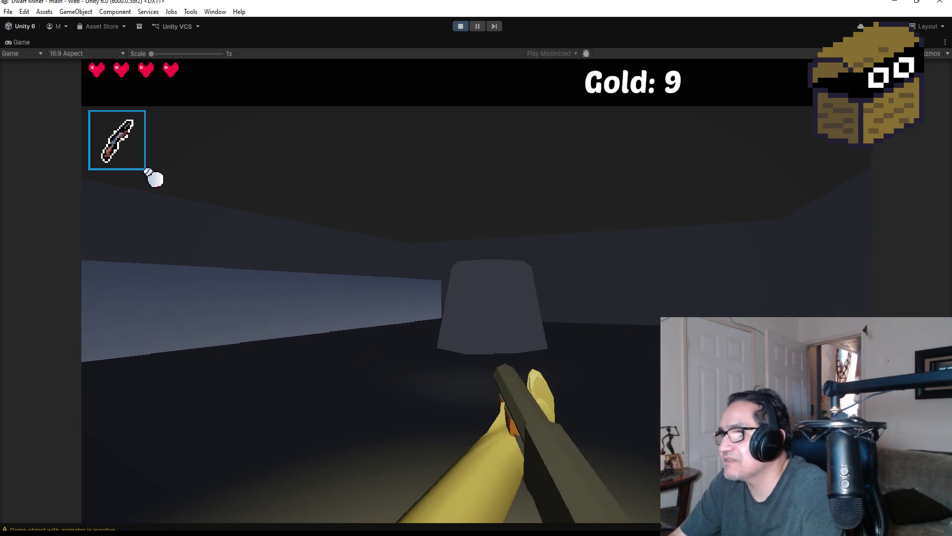
left_click(155, 178)
Break the grey wall with the pickaxe and collect the red gem for gold.
scroll(154, 178, "down", 1)
key("w")
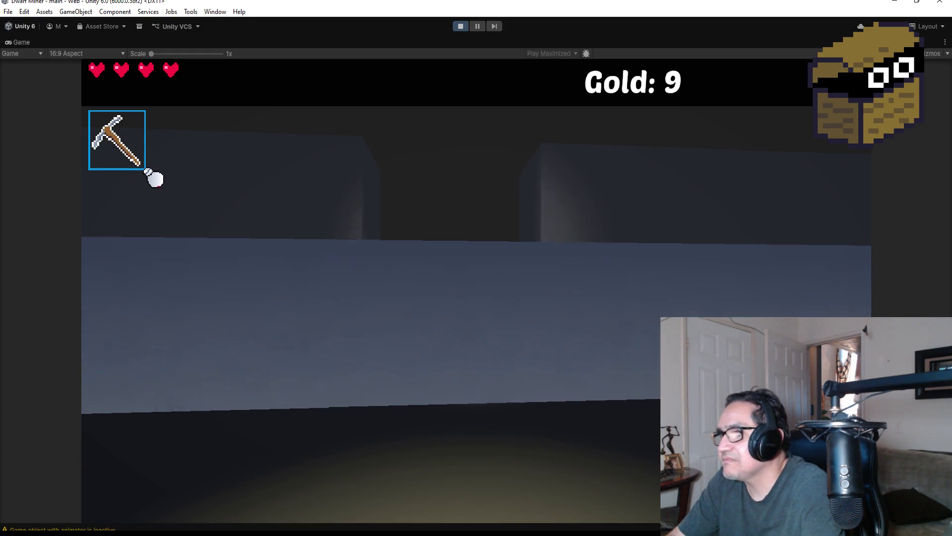
left_click(154, 178)
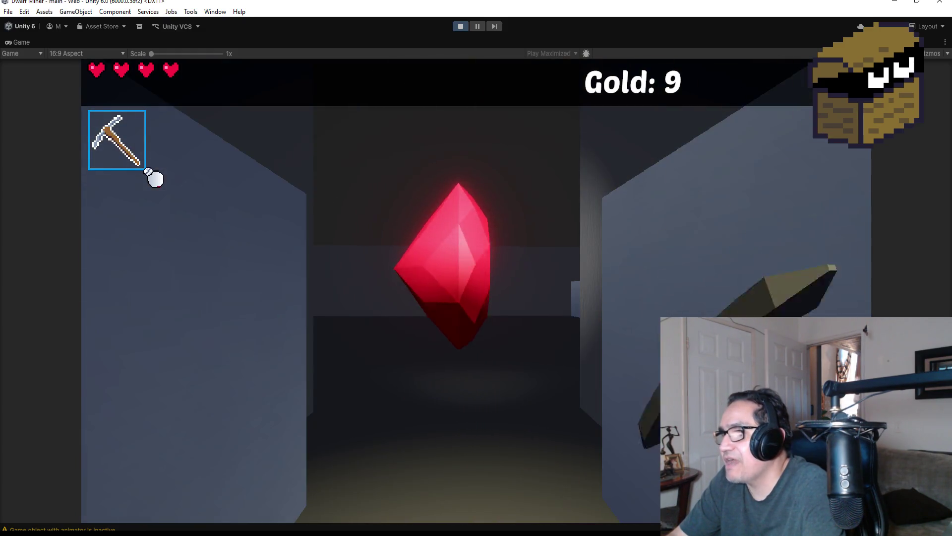
left_click(154, 179)
scroll(155, 178, "up", 1)
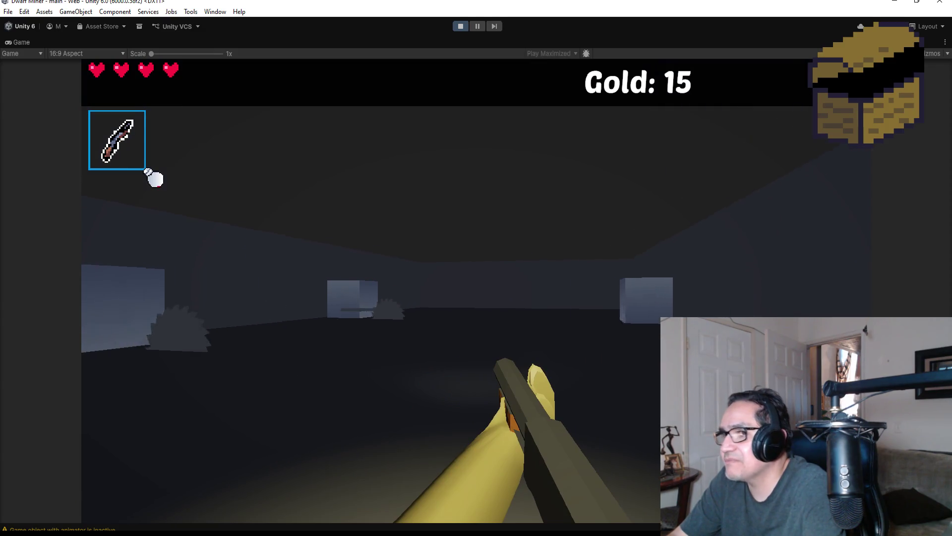
Walk around the room of boxes, show the settings panel, then stop Play mode.
key("w")
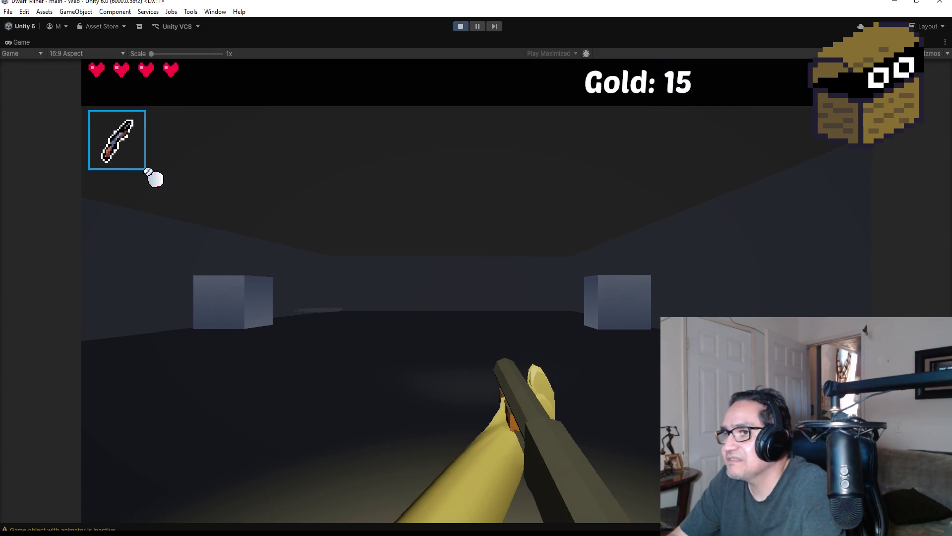
key("d")
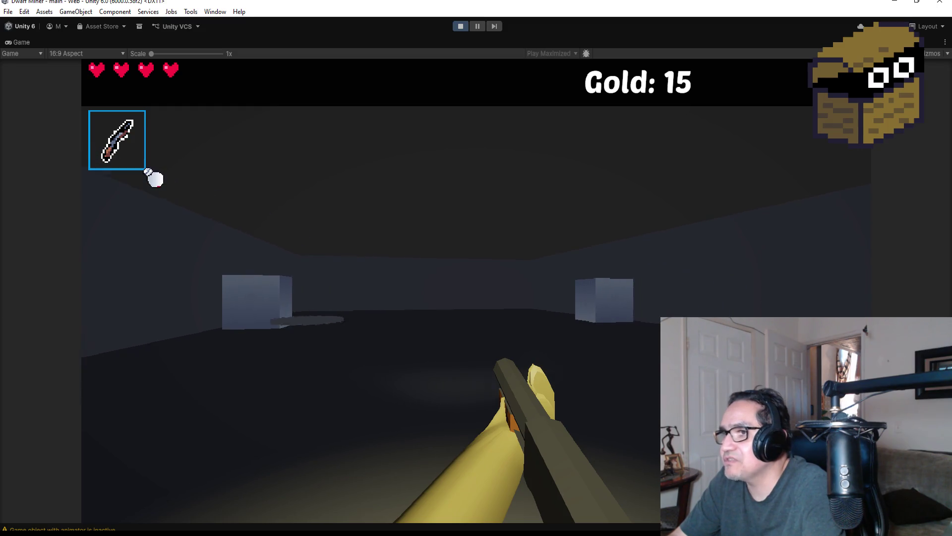
key("a")
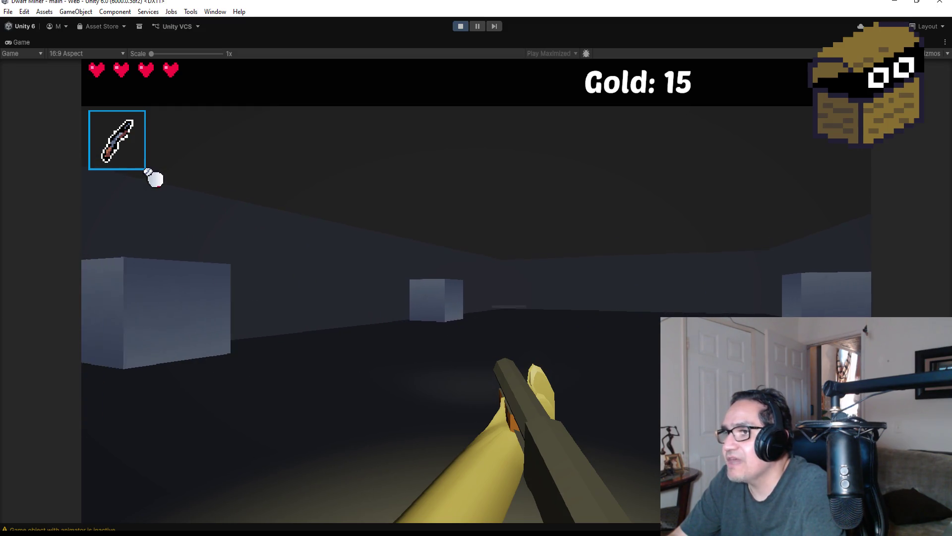
key("w")
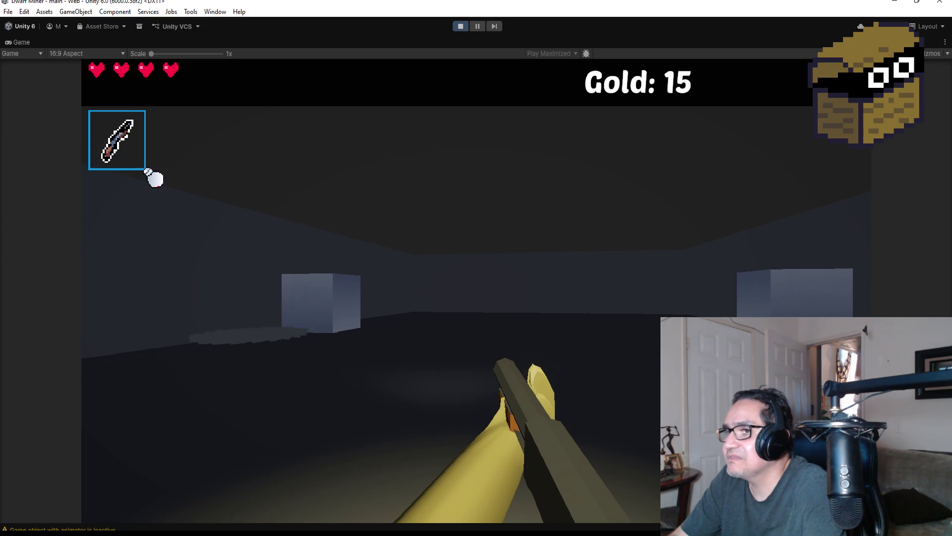
key("w")
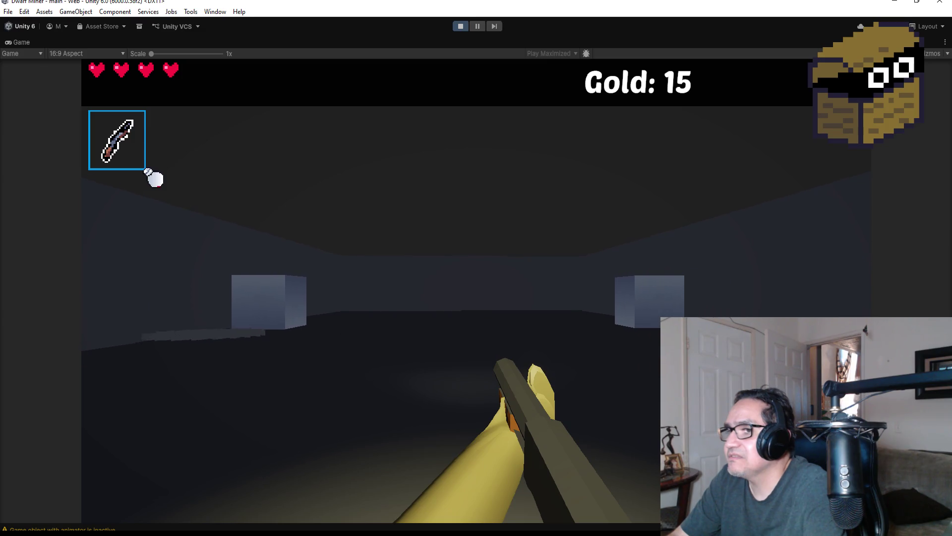
key("Escape")
left_click(462, 25)
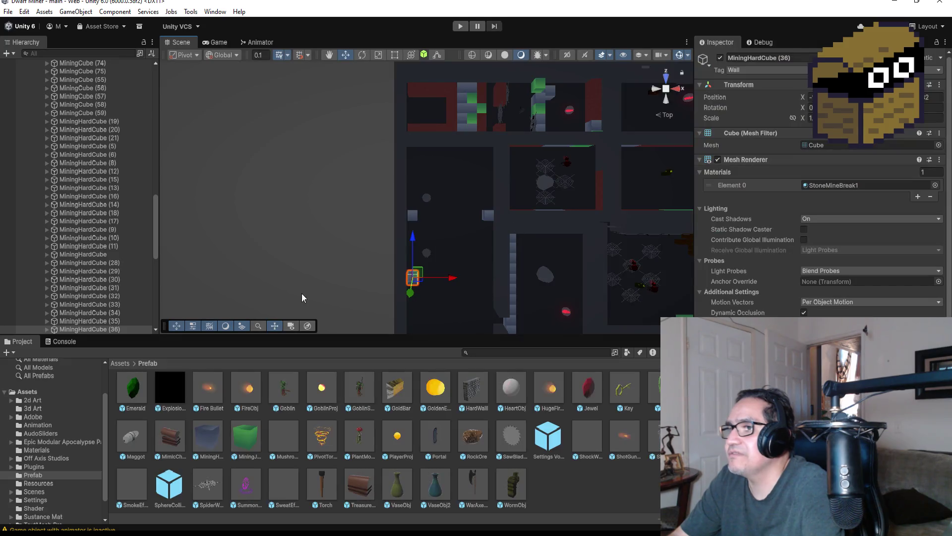
Scroll the Hierarchy back to the top and collapse Zone1's long list of children.
scroll(434, 242, "up", 3)
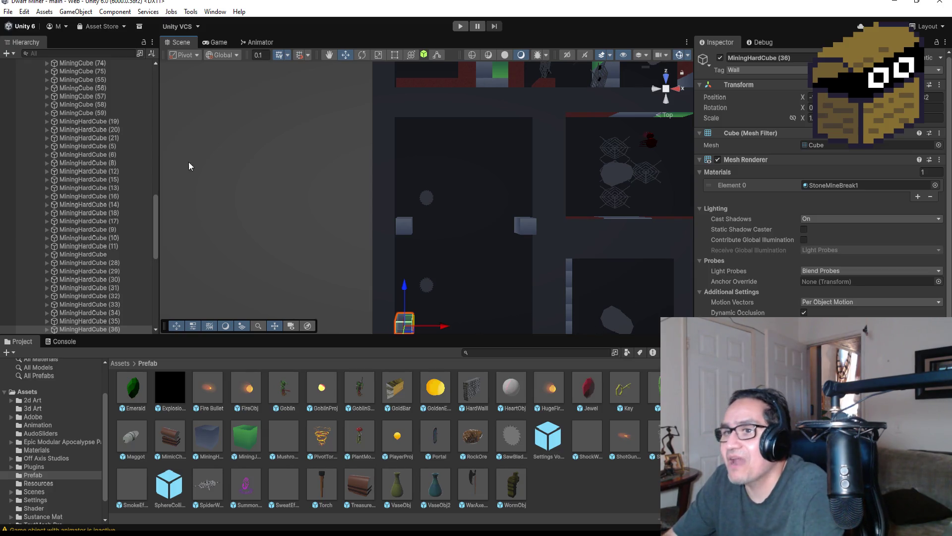
scroll(475, 247, "down", 2)
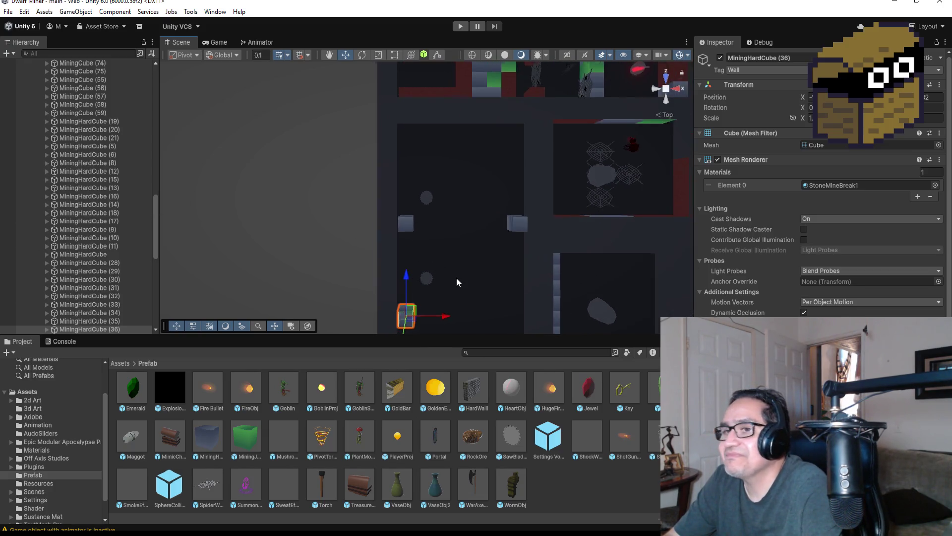
scroll(456, 282, "up", 2)
scroll(98, 221, "up", 15)
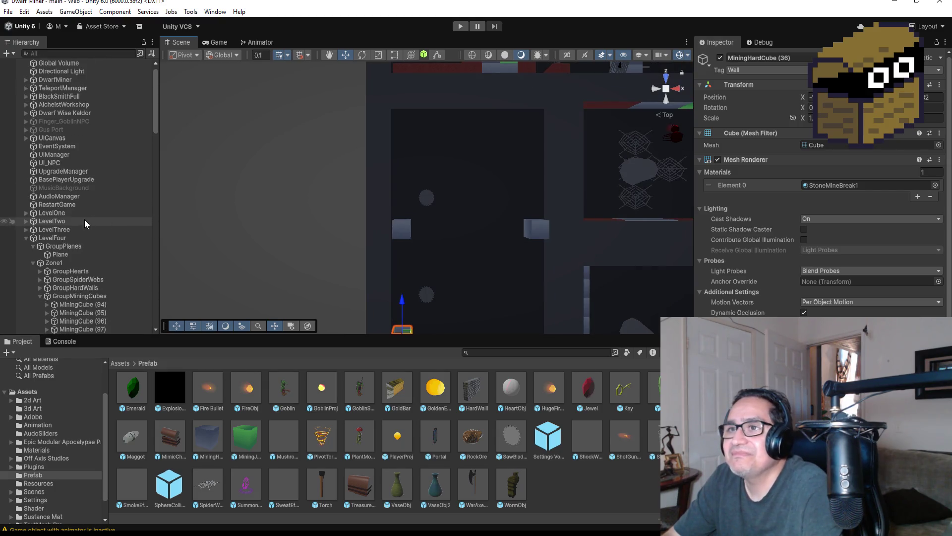
left_click(32, 262)
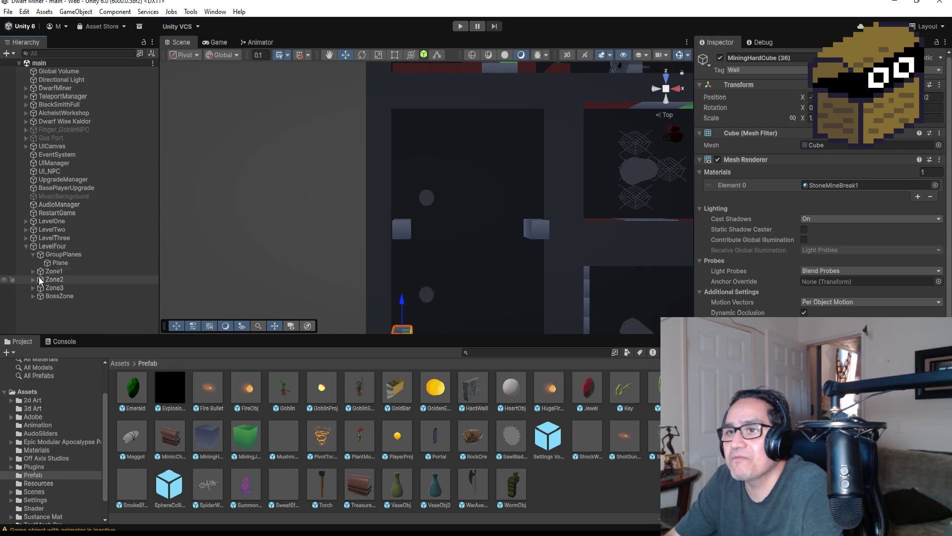
Expand Zone1, collapse the mining cubes group, and open GroupSawTraps to the first SawBladeTrap.
left_click(55, 271)
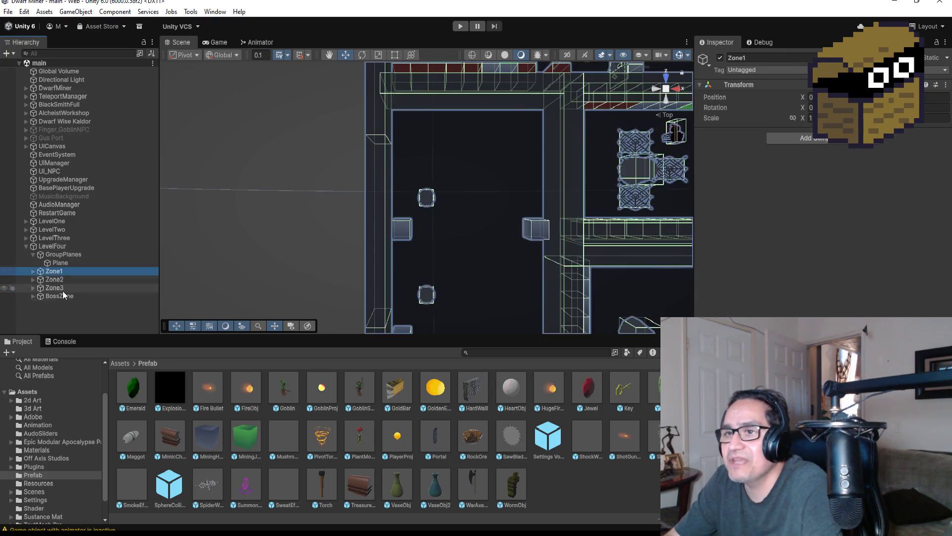
left_click(33, 271)
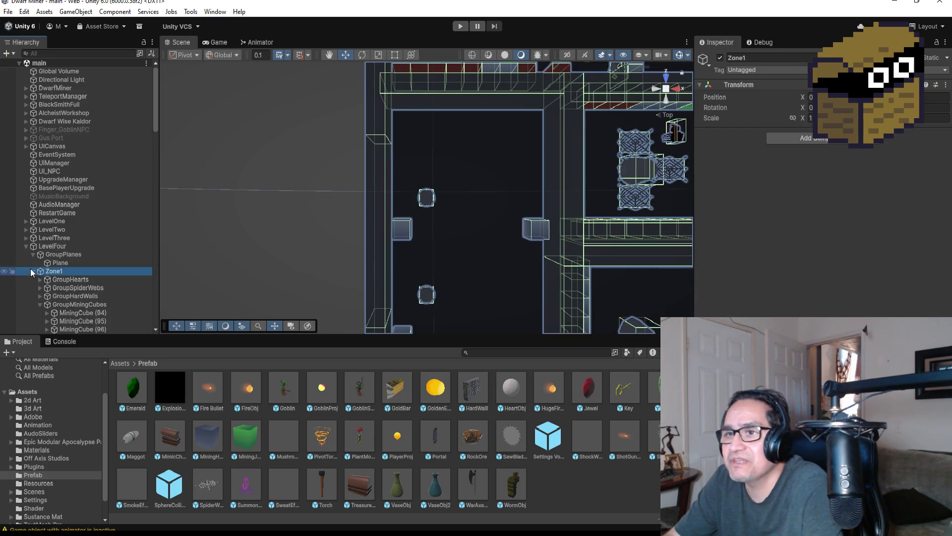
left_click(40, 305)
scroll(70, 299, "down", 3)
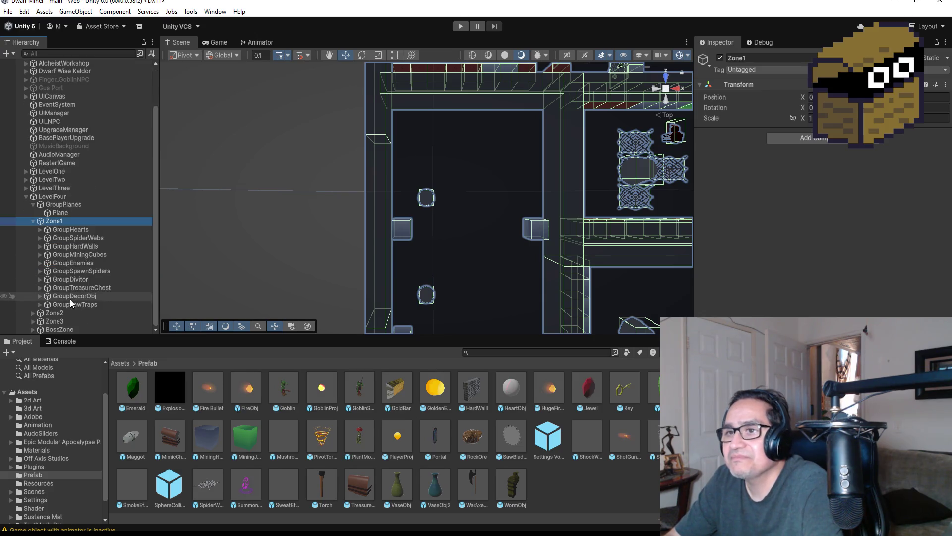
left_click(98, 307)
left_click(119, 303)
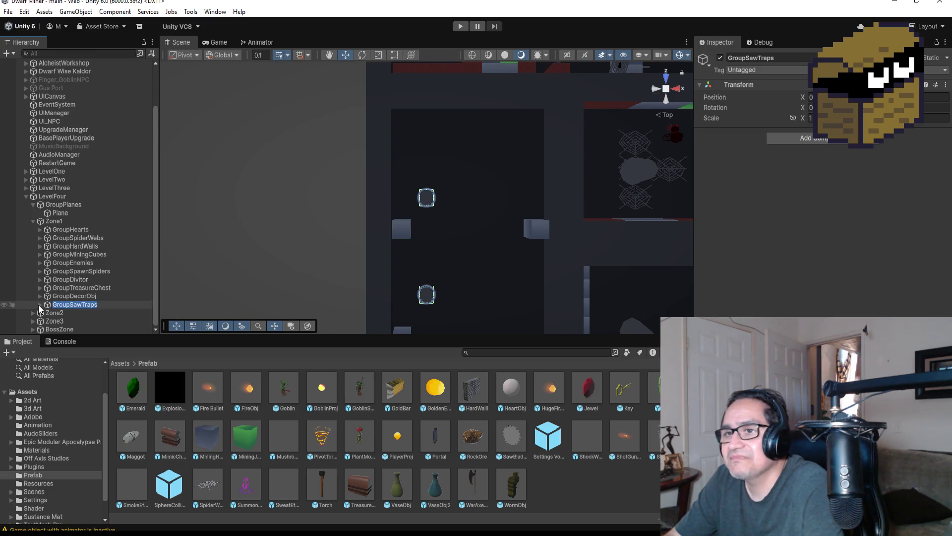
left_click(40, 304)
left_click(78, 313)
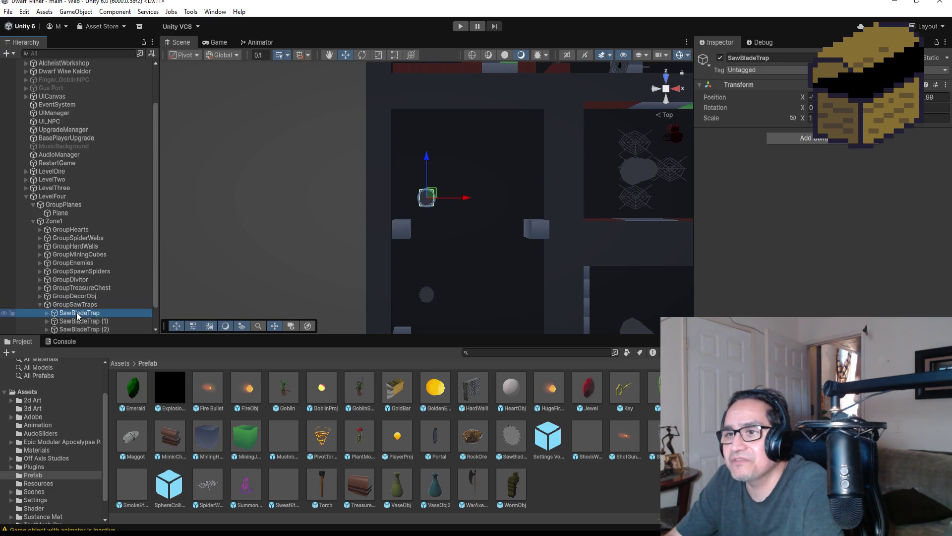
Expand SawBladeTrap and inspect its Saw and the Pos1 waypoint, zooming onto the saw.
left_click(79, 321)
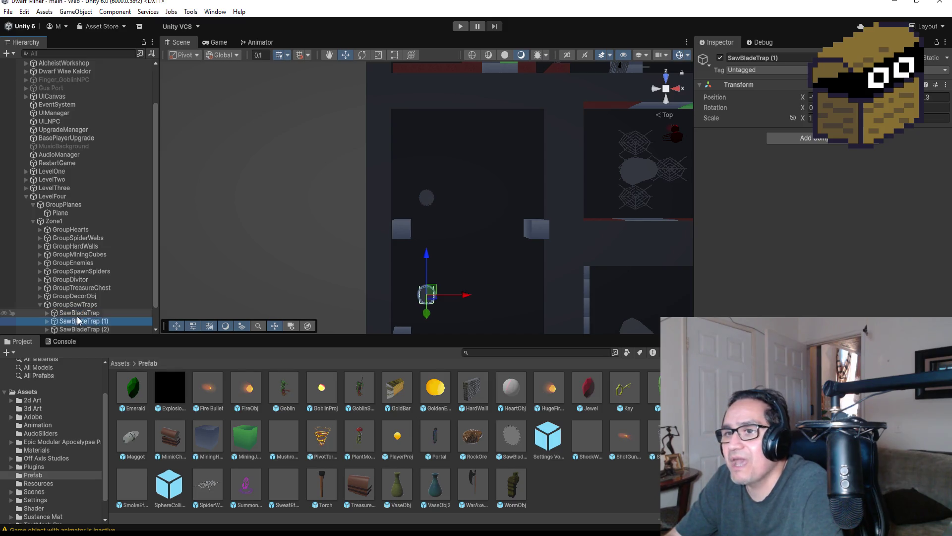
left_click(54, 314)
left_click(46, 314)
left_click(72, 321)
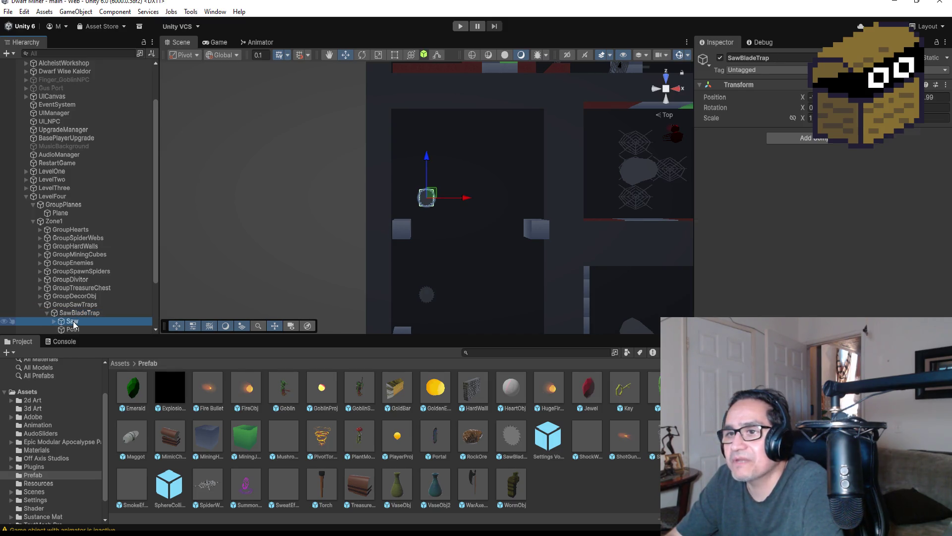
left_click(113, 322)
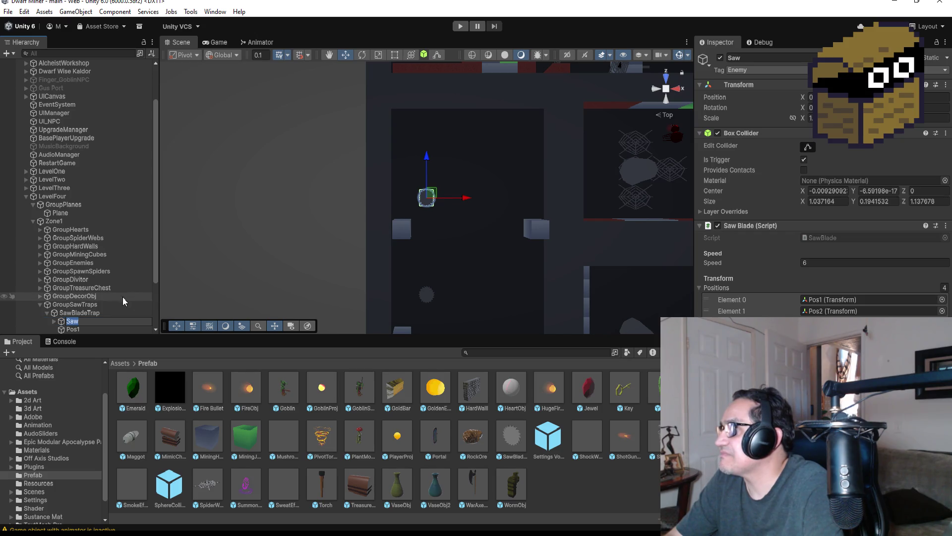
left_click(95, 327)
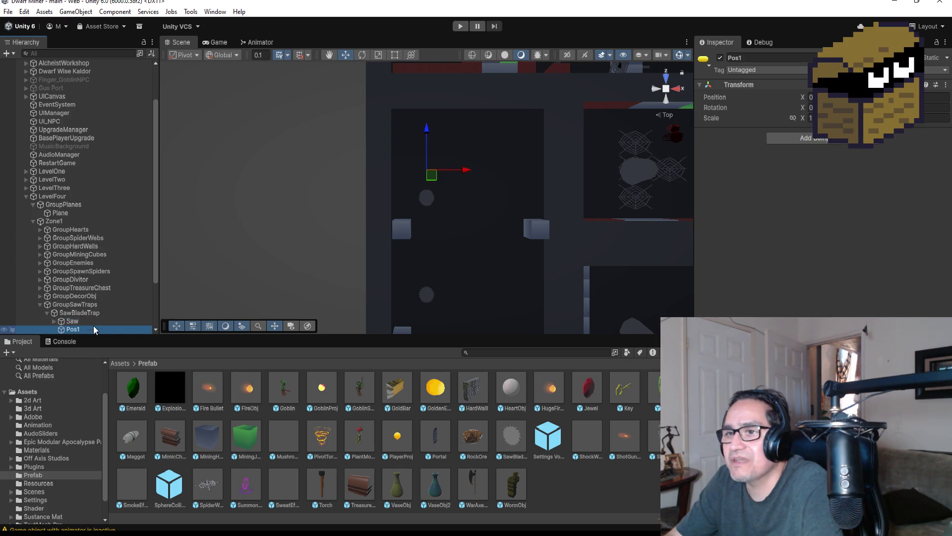
left_click(84, 319)
scroll(109, 303, "down", 3)
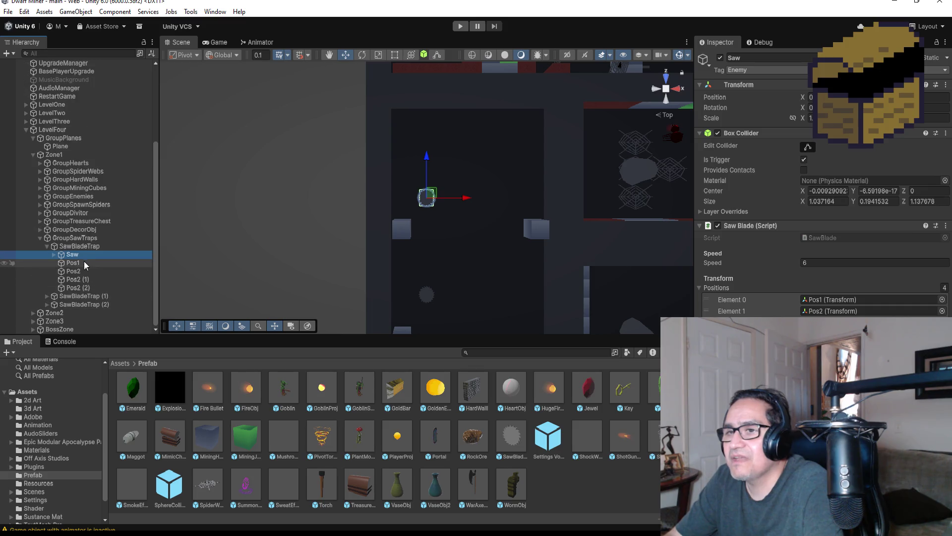
scroll(521, 208, "up", 2)
scroll(520, 200, "up", 3)
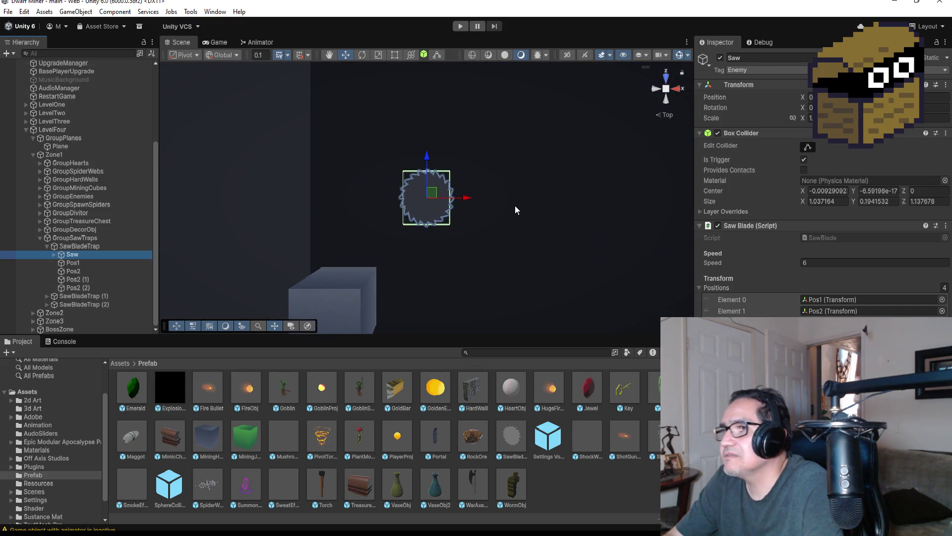
Test-move the saw along X and undo it, then inspect waypoints Pos1 through Pos2 (2).
left_click_drag(468, 198, 525, 197)
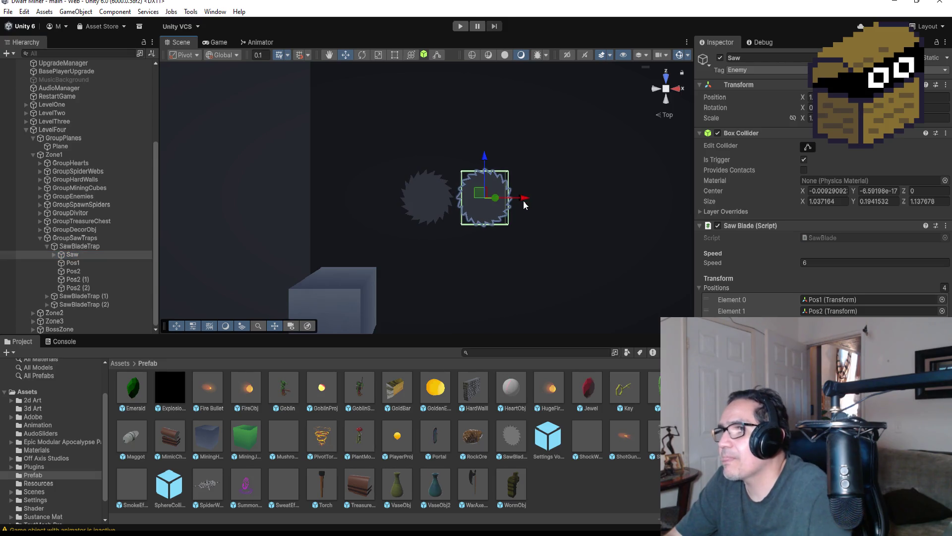
key("ctrl+z")
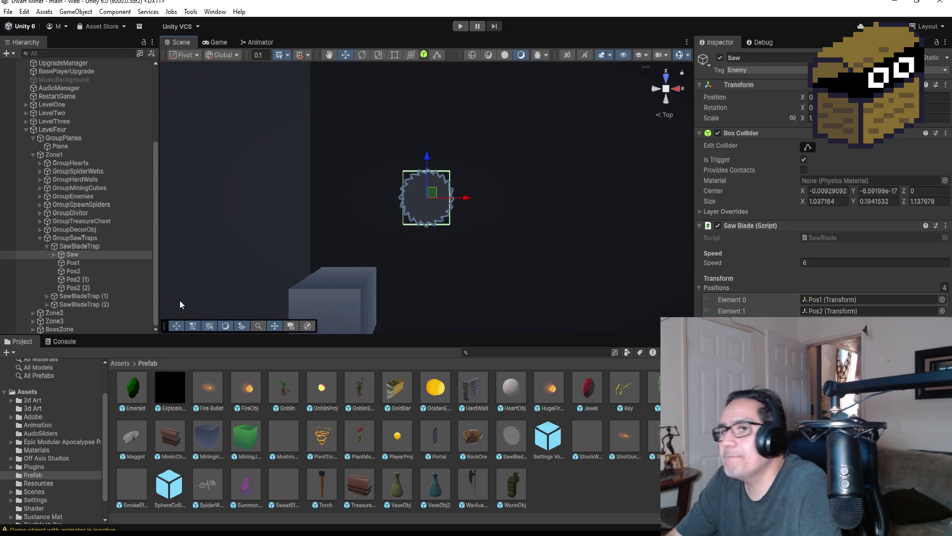
left_click(78, 263)
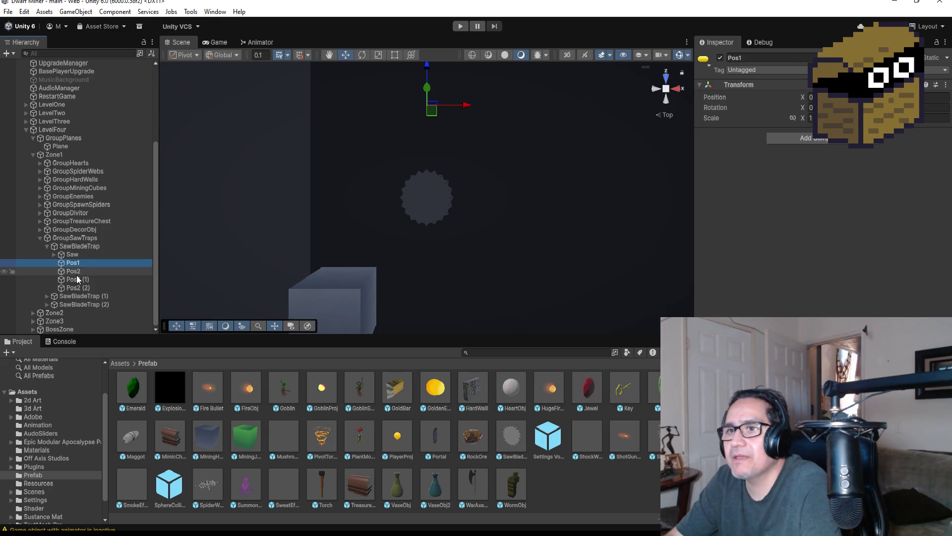
left_click(79, 272)
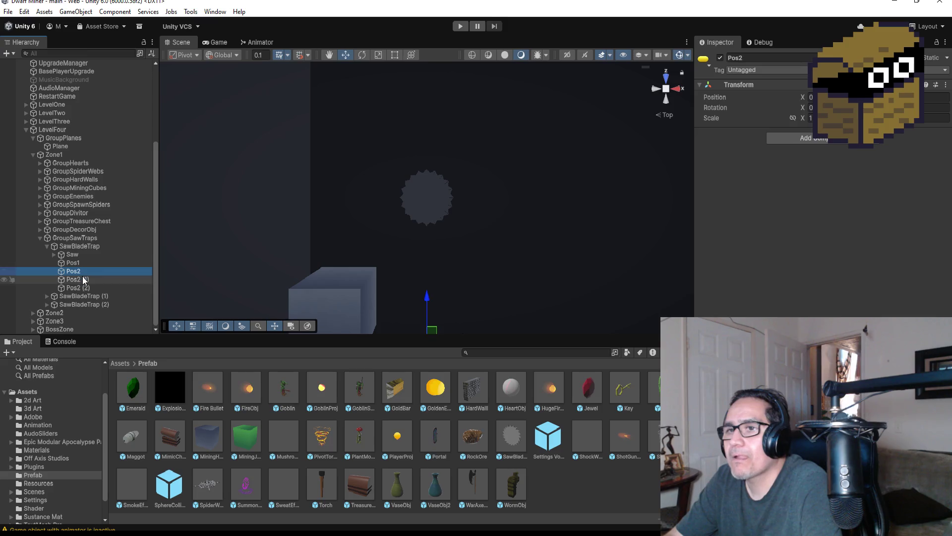
left_click(84, 279)
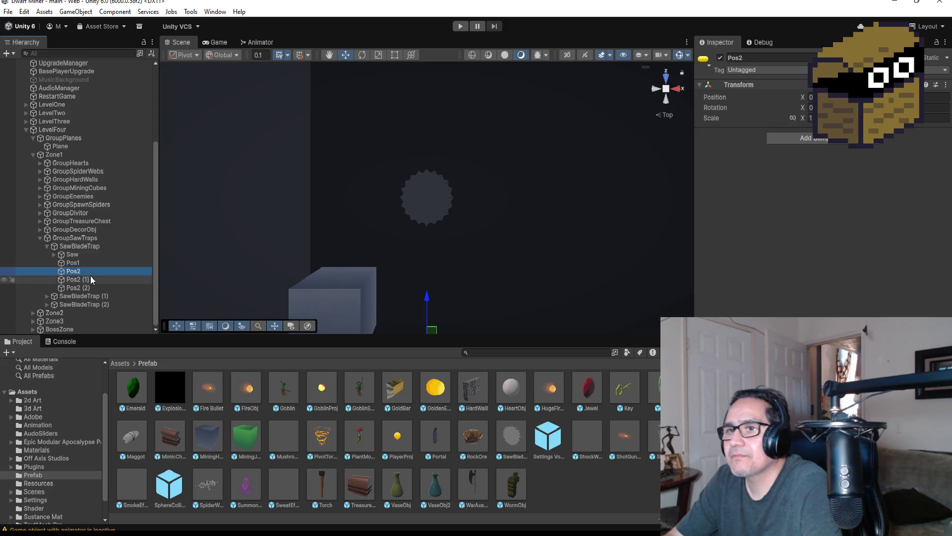
left_click(94, 289)
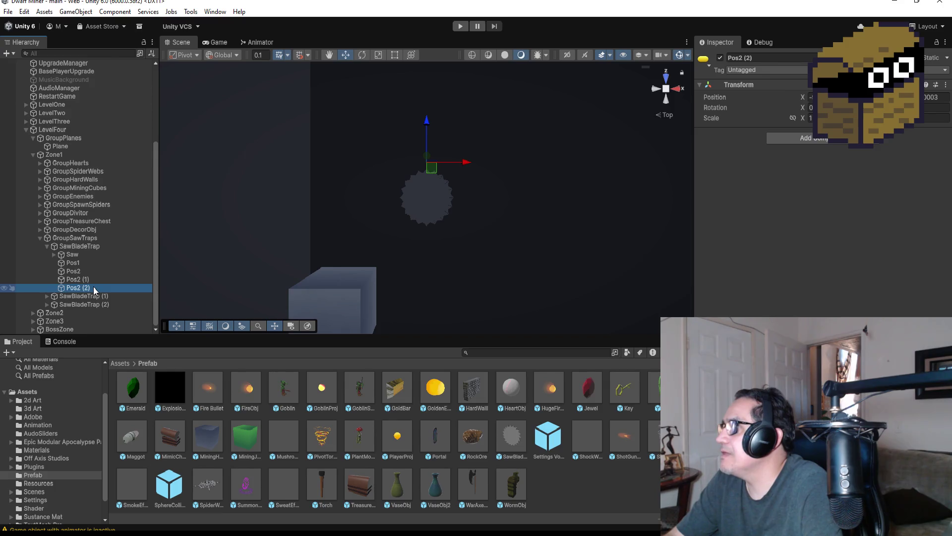
Select Pos1 through Pos2 (2) together and delete the four old waypoints.
left_click(91, 263, "shift")
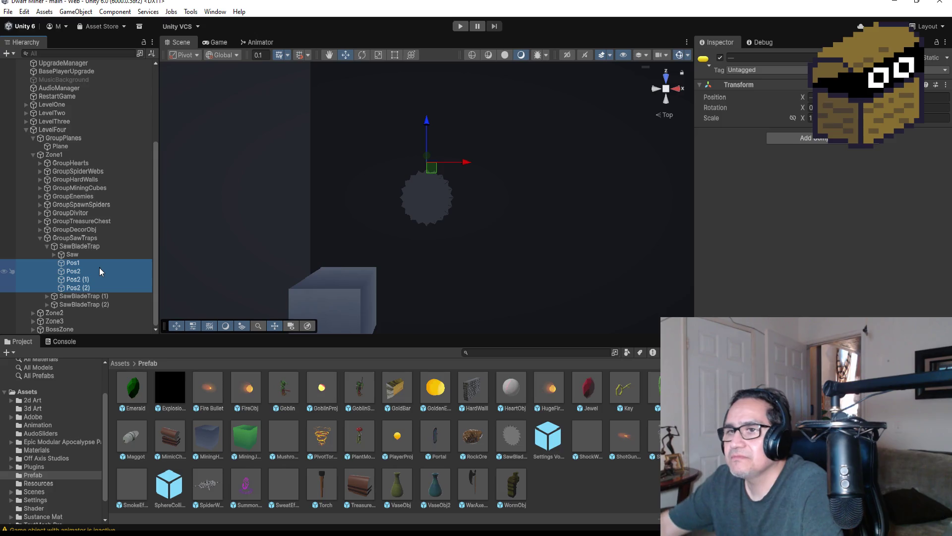
key("Delete")
key("ctrl+z")
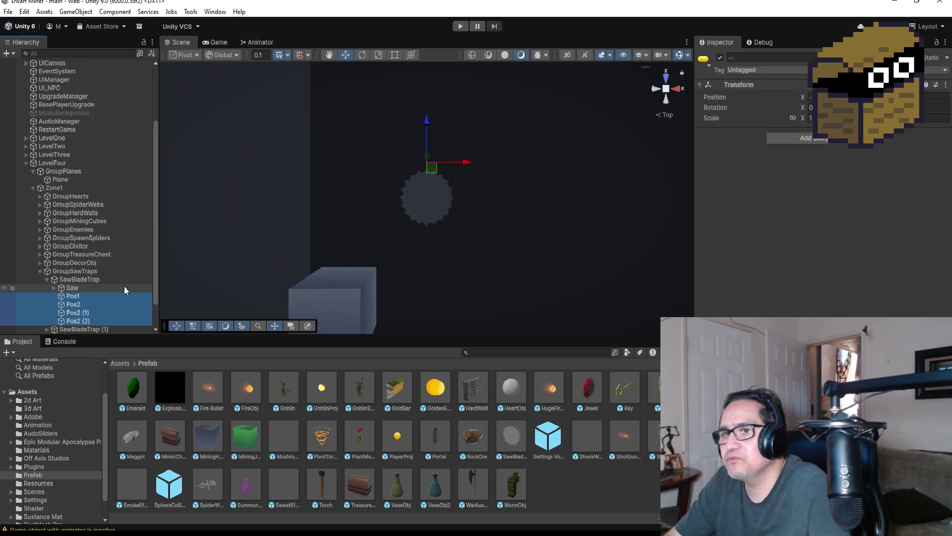
left_click(91, 304)
left_click(85, 294)
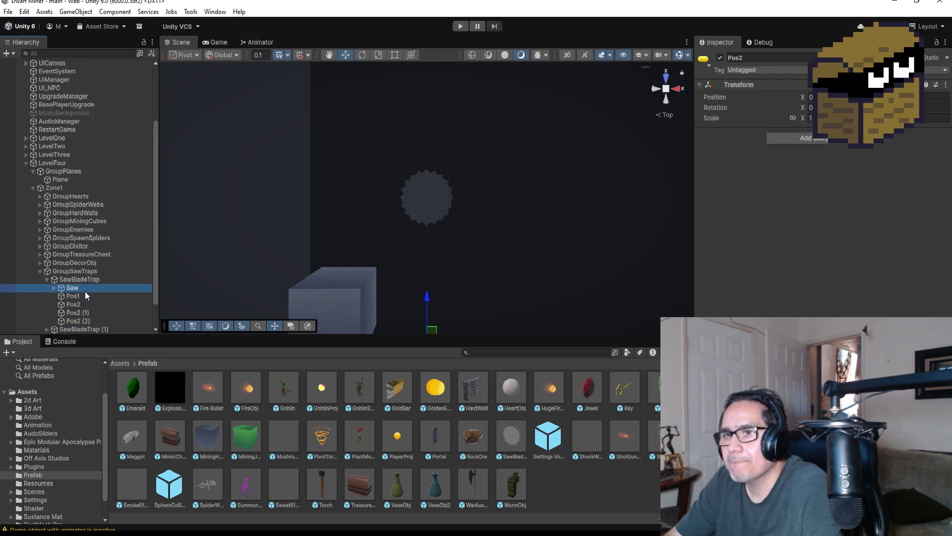
left_click(92, 321)
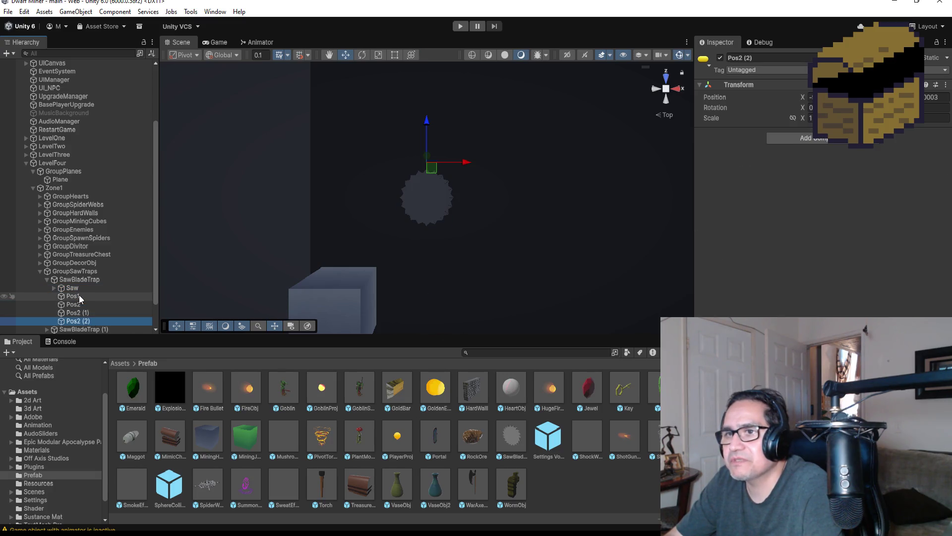
left_click(85, 295, "shift")
key("Delete")
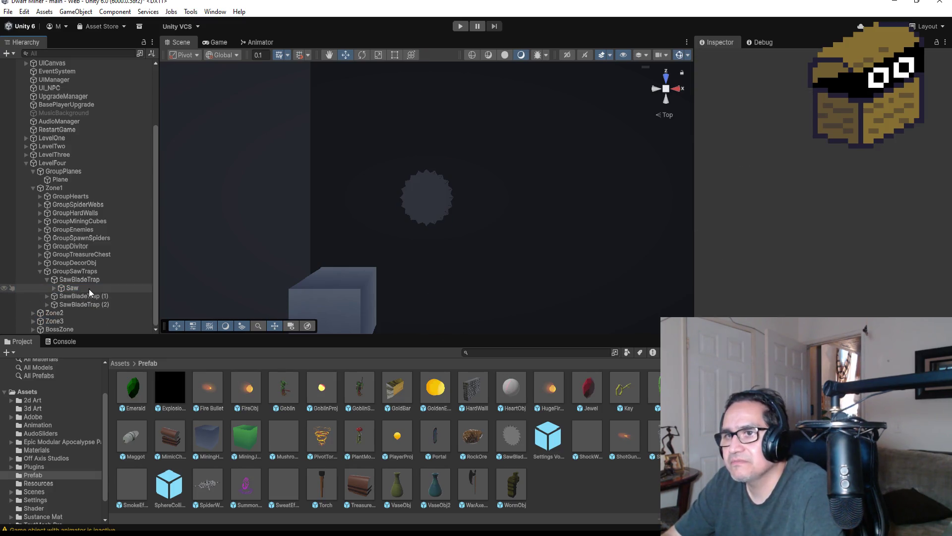
Duplicate the Saw, strip the copy's Box Collider and Saw Blade script, and rename it Pos.
left_click(88, 289)
key("f")
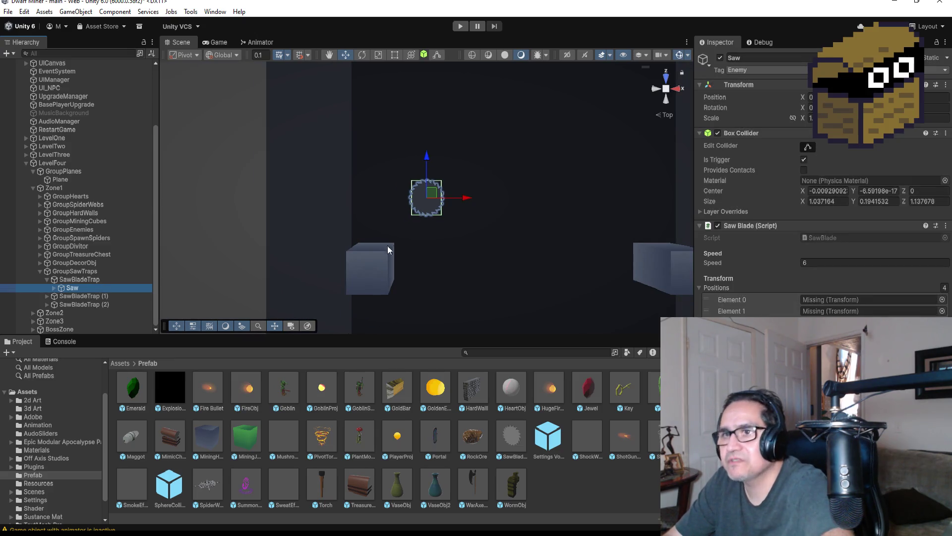
key("ctrl+d")
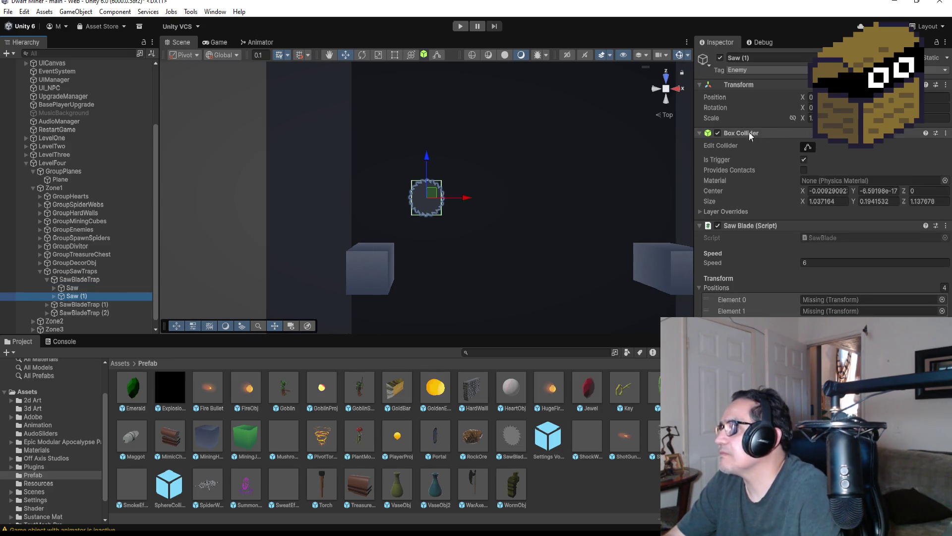
left_click(946, 133)
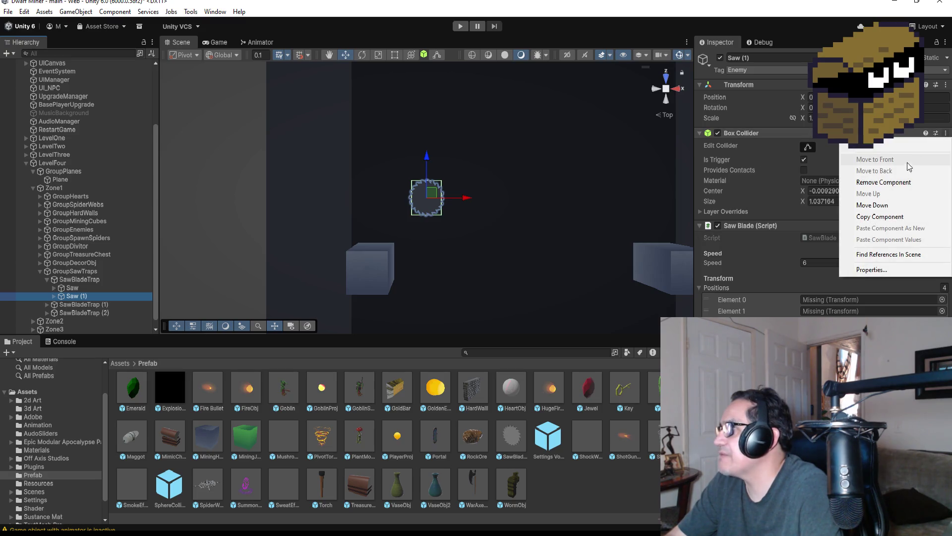
left_click(903, 186)
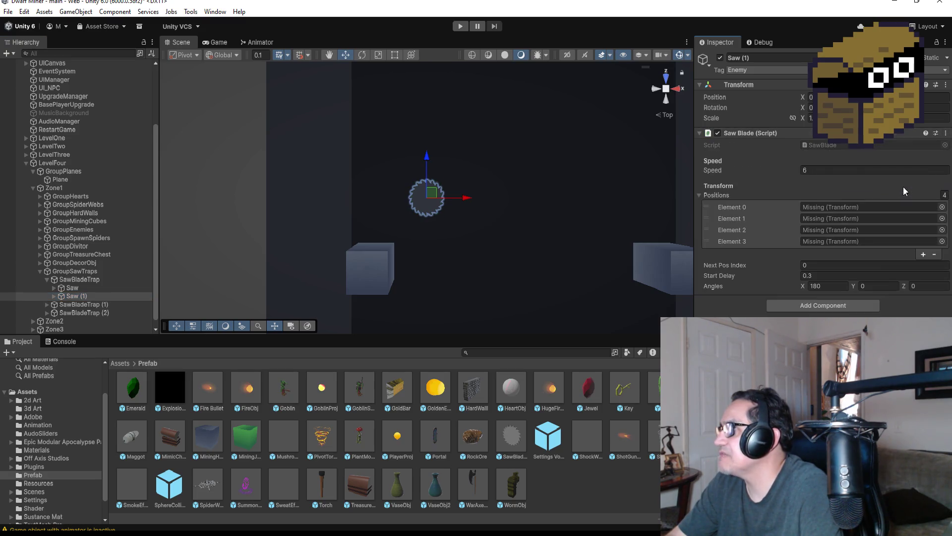
left_click(946, 133)
left_click(868, 182)
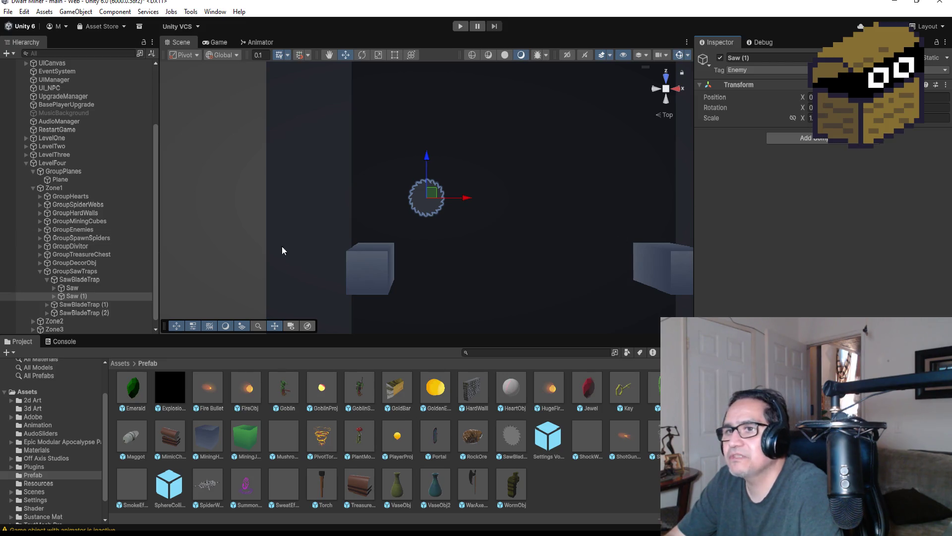
left_click(766, 59)
type("Pos")
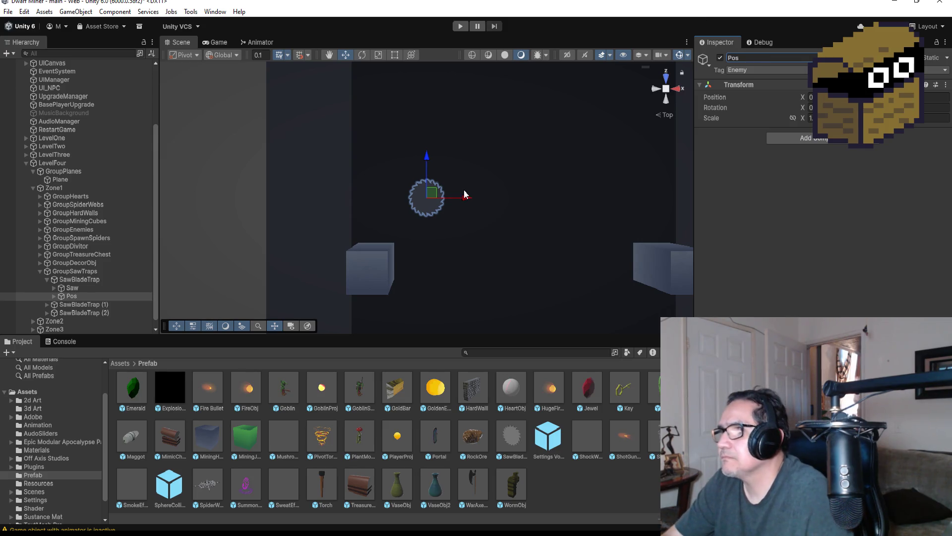
Move Pos up above the saw and check its Cylinder child.
scroll(448, 169, "down", 3)
left_click_drag(426, 155, 430, 80)
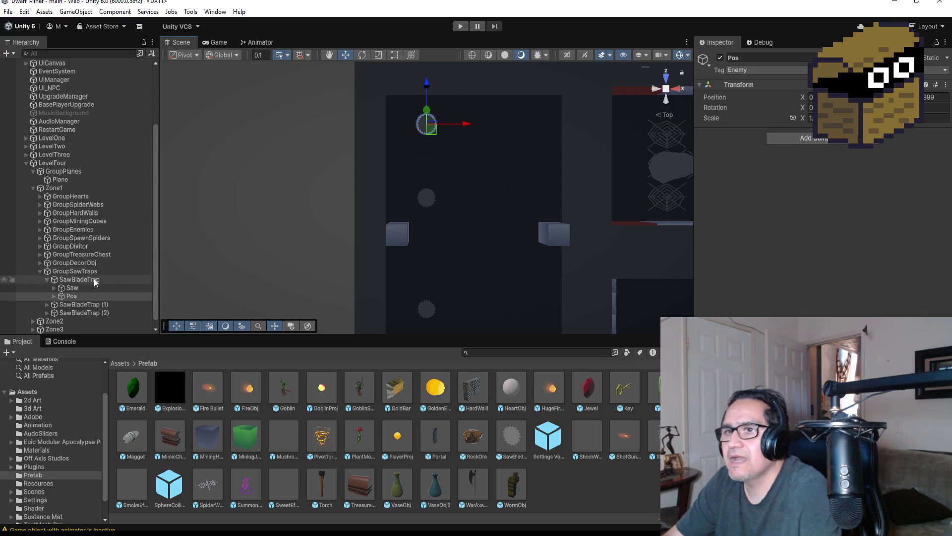
left_click(53, 296)
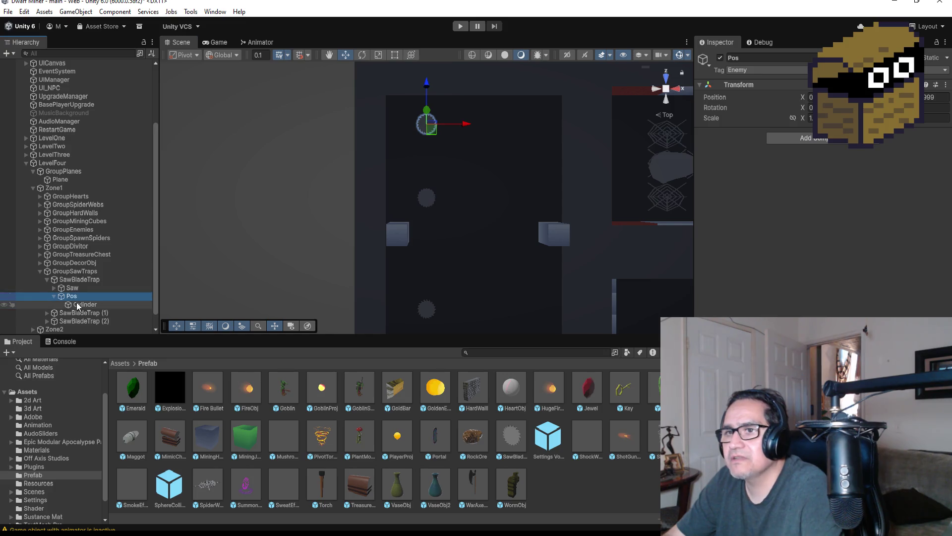
left_click(83, 304)
left_click(75, 295)
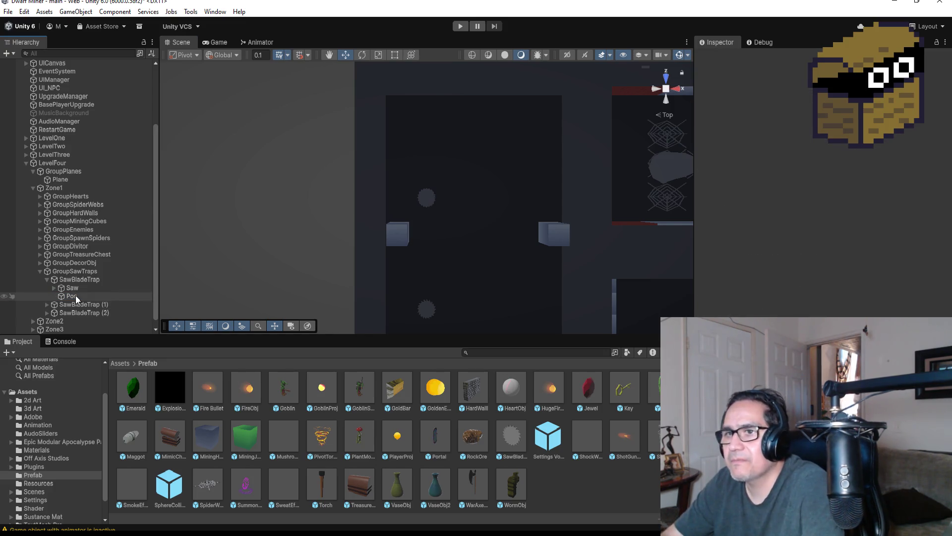
scroll(545, 78, "up", 3)
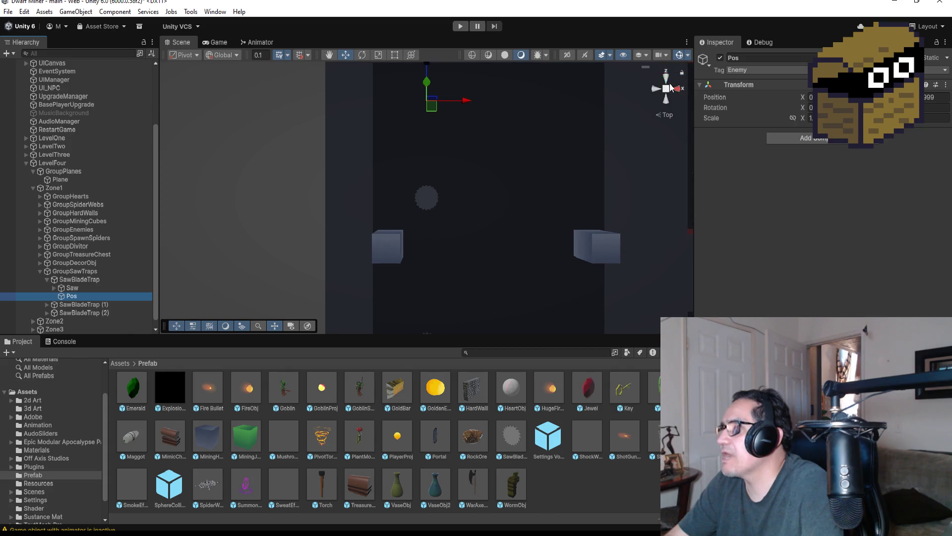
Give Pos an orange scene icon and duplicate it as Pos (1).
left_click(702, 61)
left_click(723, 94)
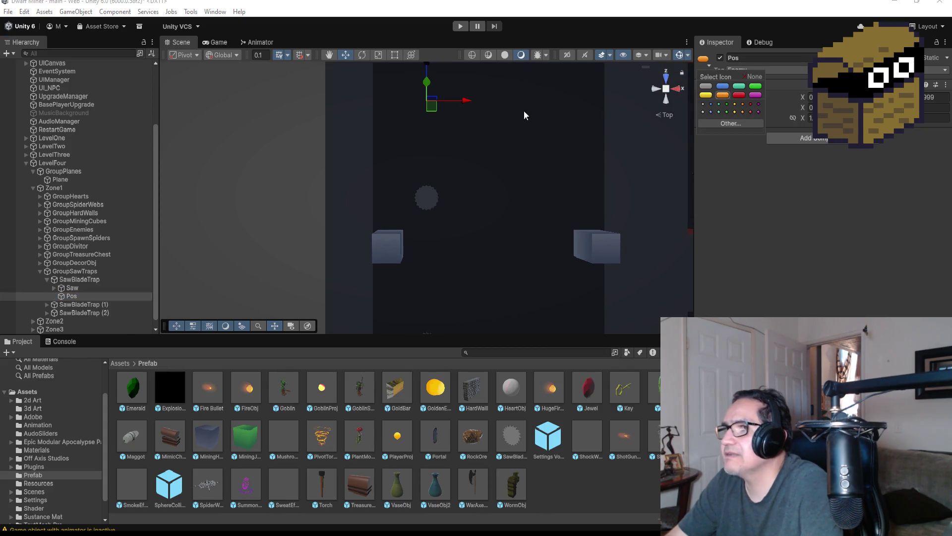
scroll(494, 118, "down", 4)
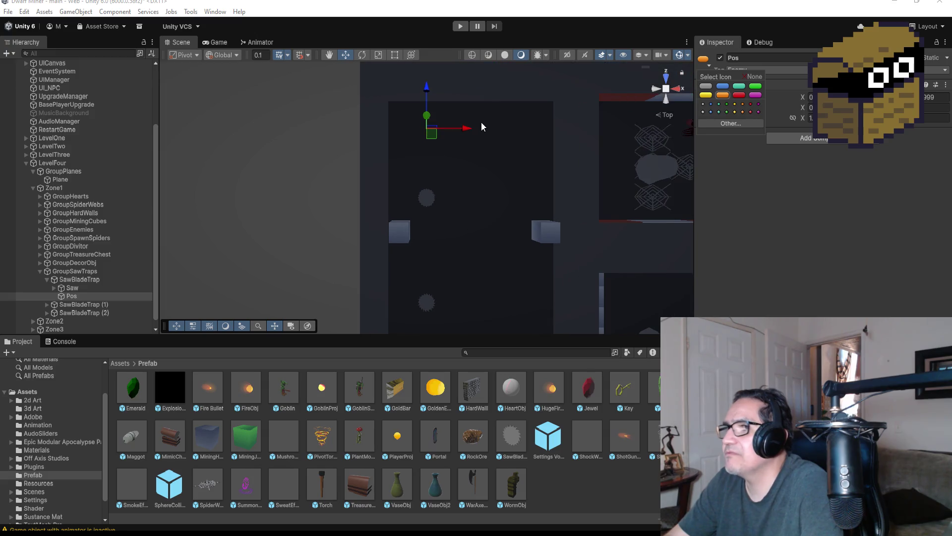
left_click(427, 95)
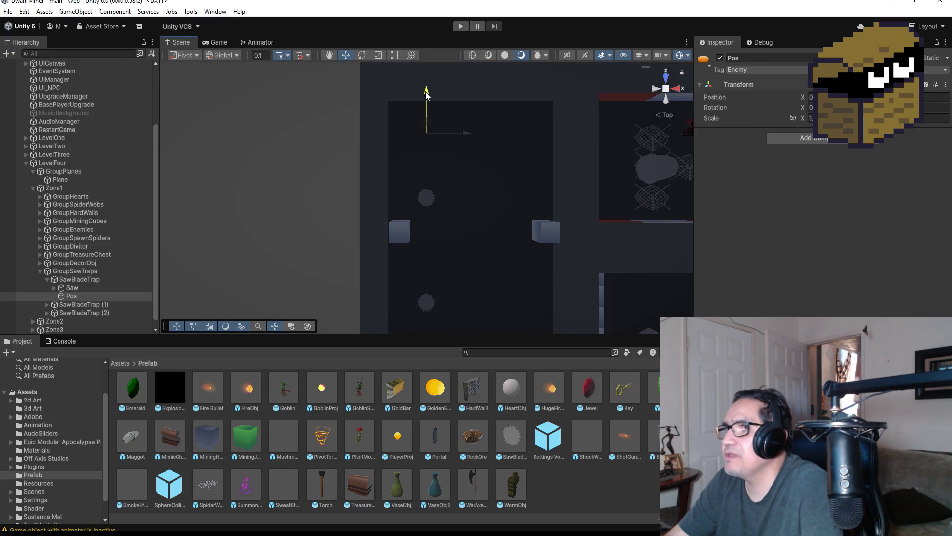
left_click(96, 296)
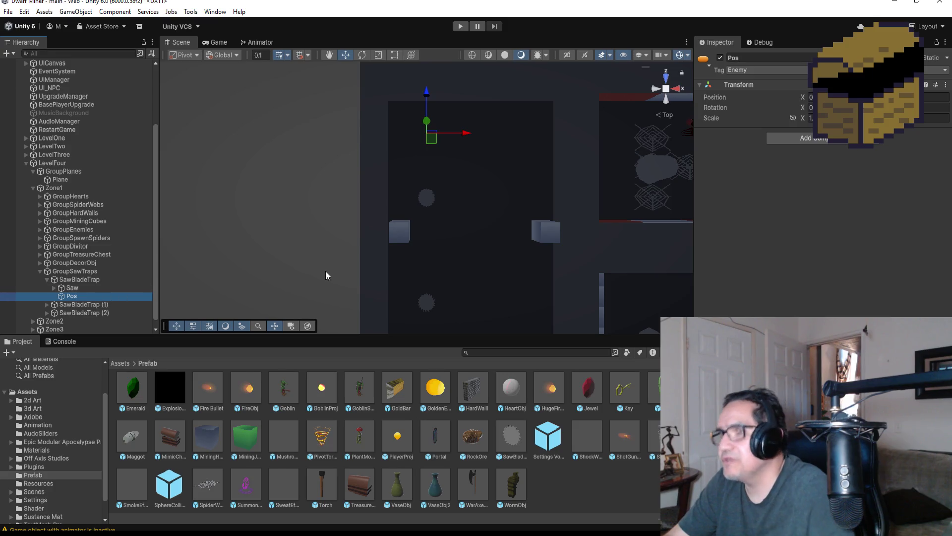
key("ctrl+d")
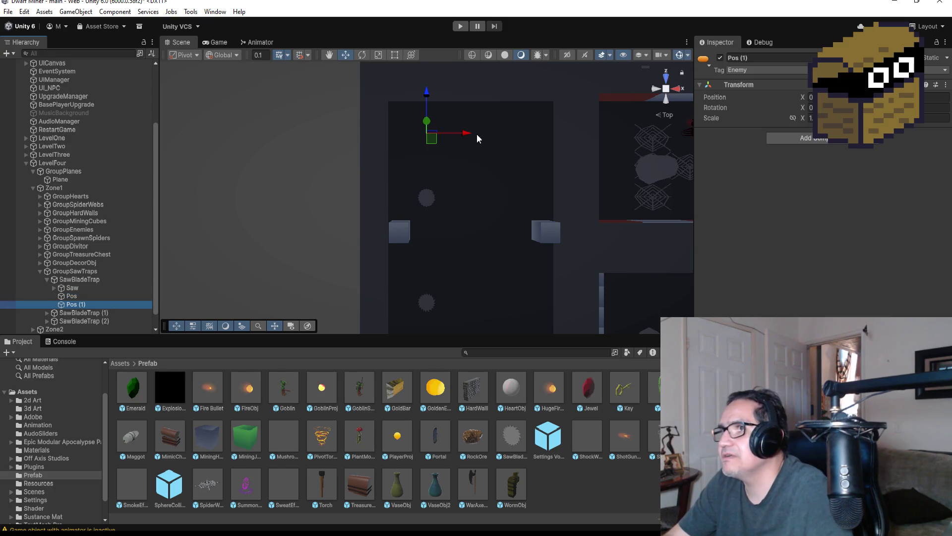
Move Pos (1) right to X 4, add Pos (2) below it, and Pos (3) back left.
left_click_drag(467, 135, 561, 134)
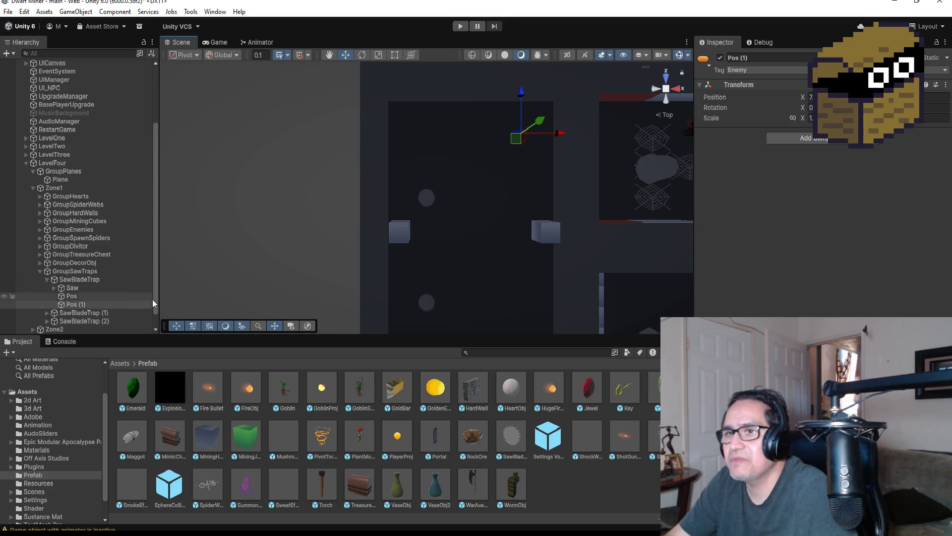
key("ctrl+d")
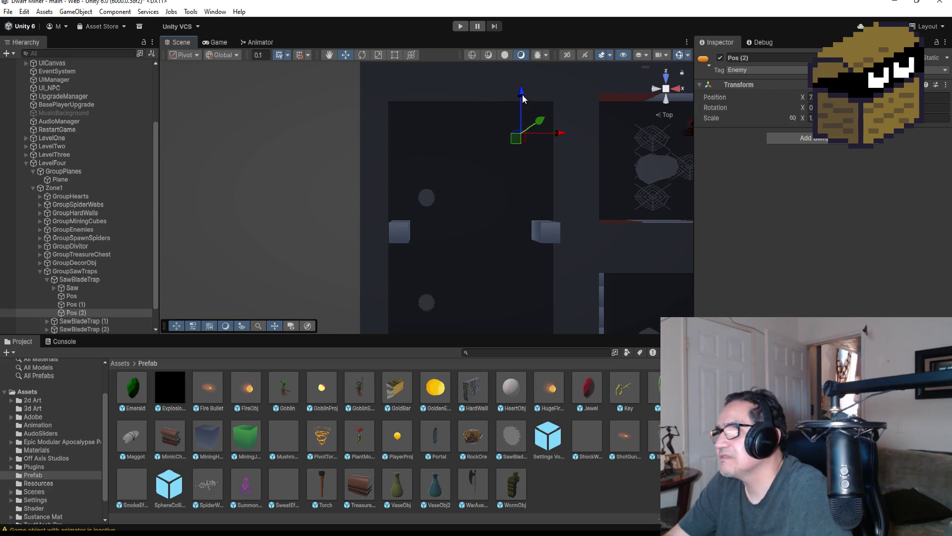
mouse_move(522, 97)
left_mouse_down()
mouse_move(514, 189)
mouse_move(512, 174)
left_mouse_up()
key("ctrl+d")
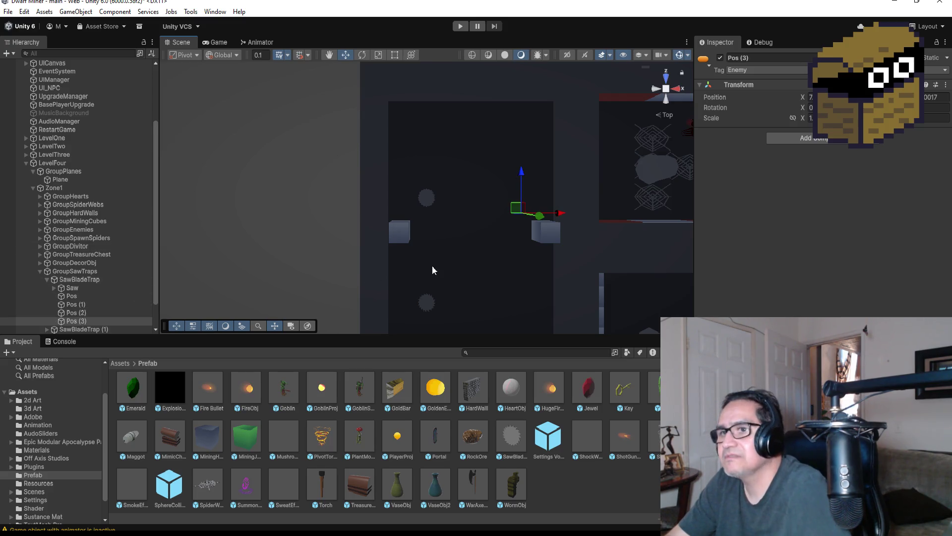
left_click_drag(562, 214, 466, 217)
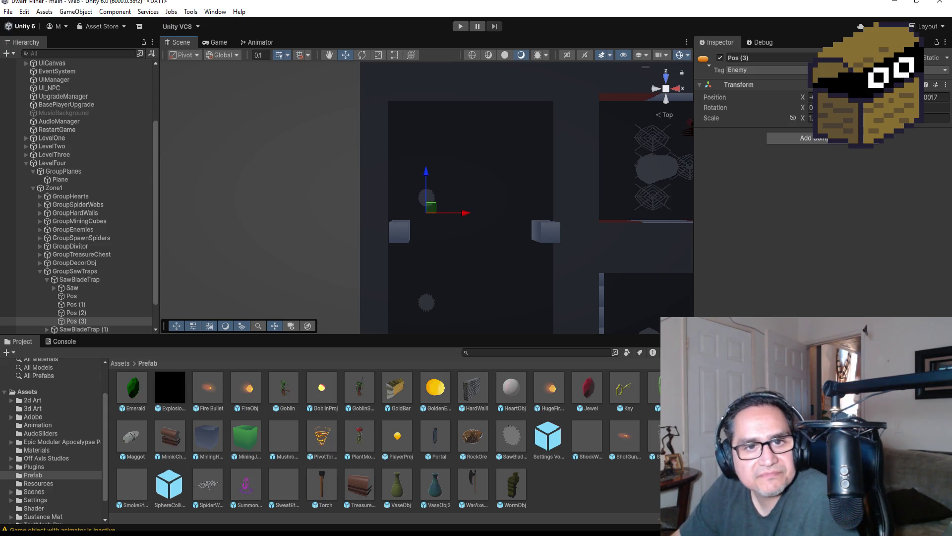
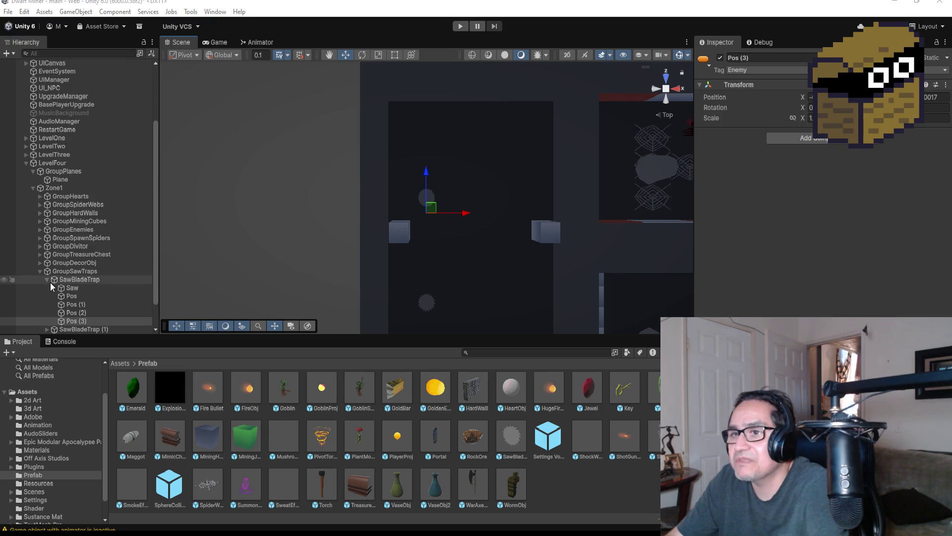
Check SawBladeTrap (1)'s Saw, then delete SawBladeTrap (1) with its children from GroupSawTraps.
left_click(49, 281)
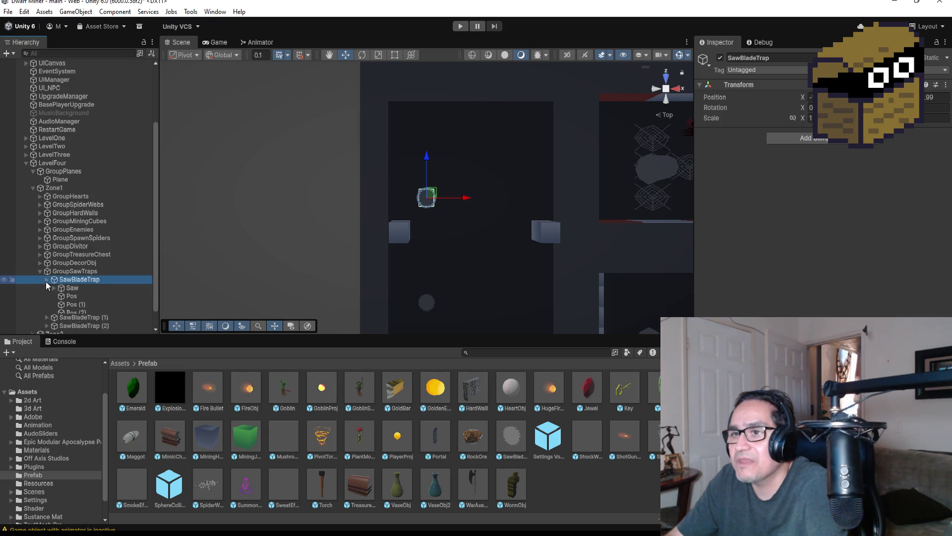
left_click(45, 281)
left_click(100, 295)
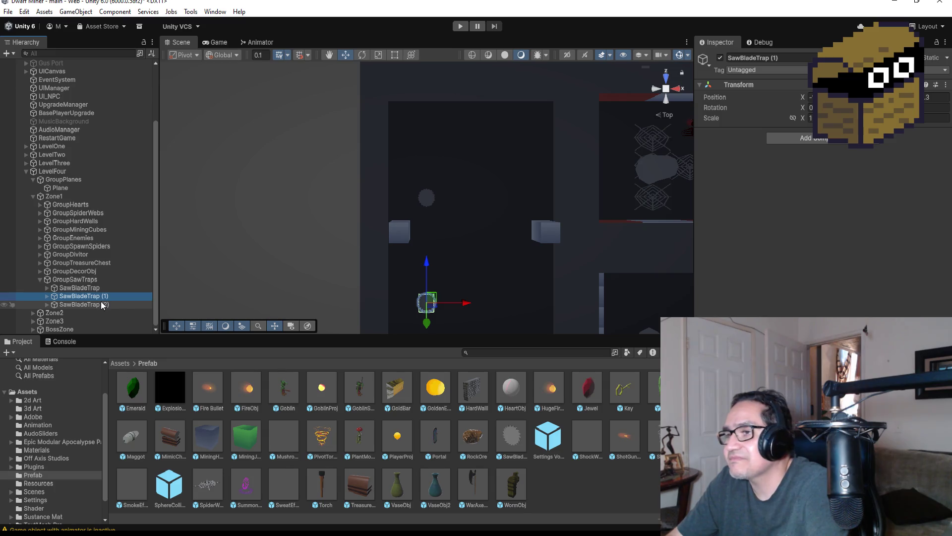
left_click(98, 305)
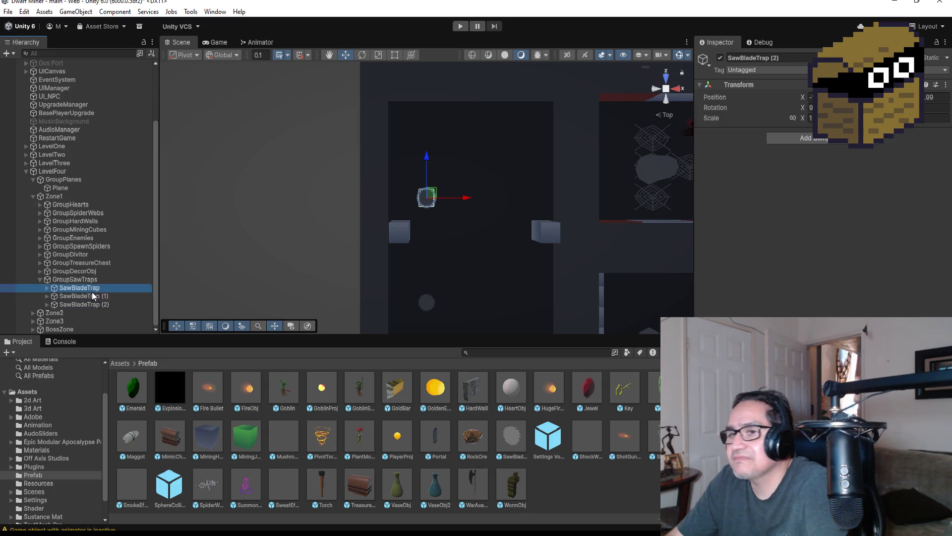
left_click(64, 296)
left_click(46, 296)
left_click(85, 304)
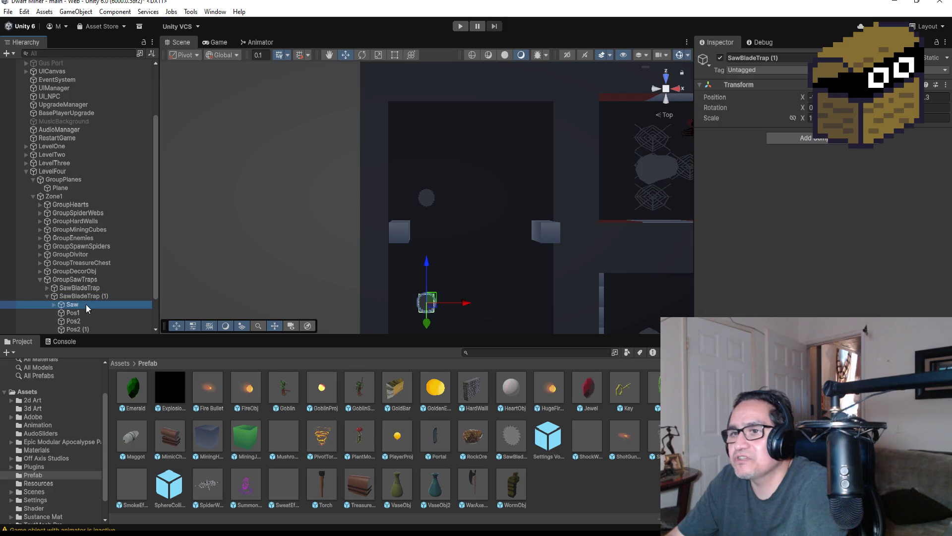
scroll(96, 302, "down", 2)
left_click(102, 254)
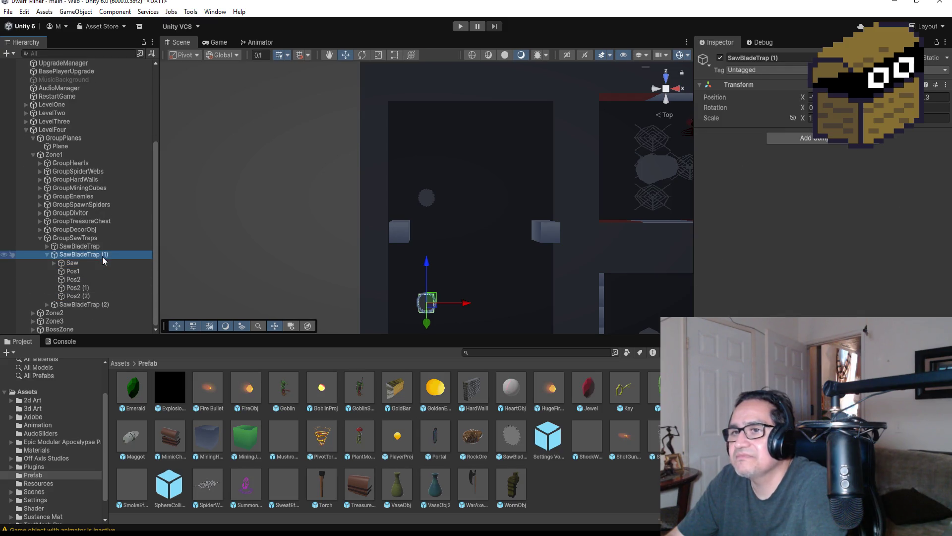
key("Delete")
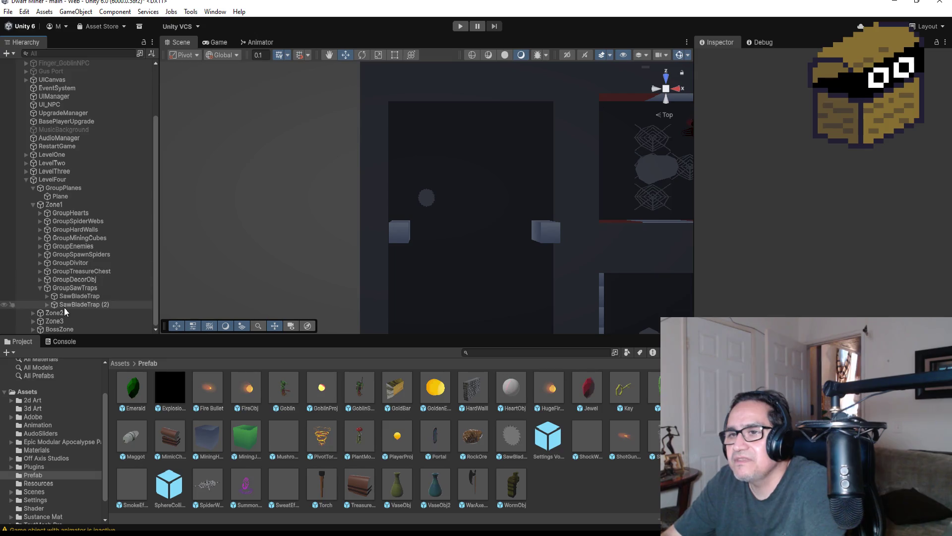
Expand SawBladeTrap (2) and the first SawBladeTrap to review their Saw and waypoints.
left_click(69, 304)
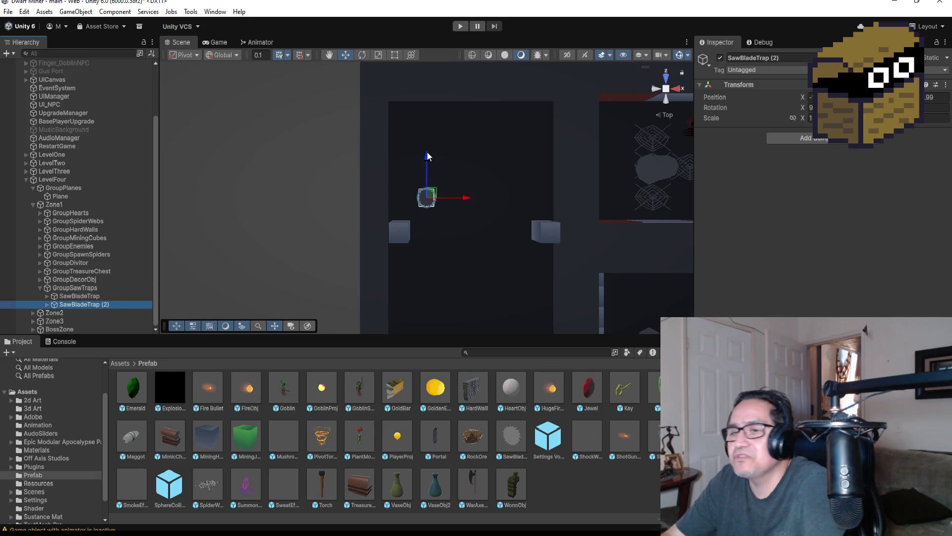
left_click(47, 304)
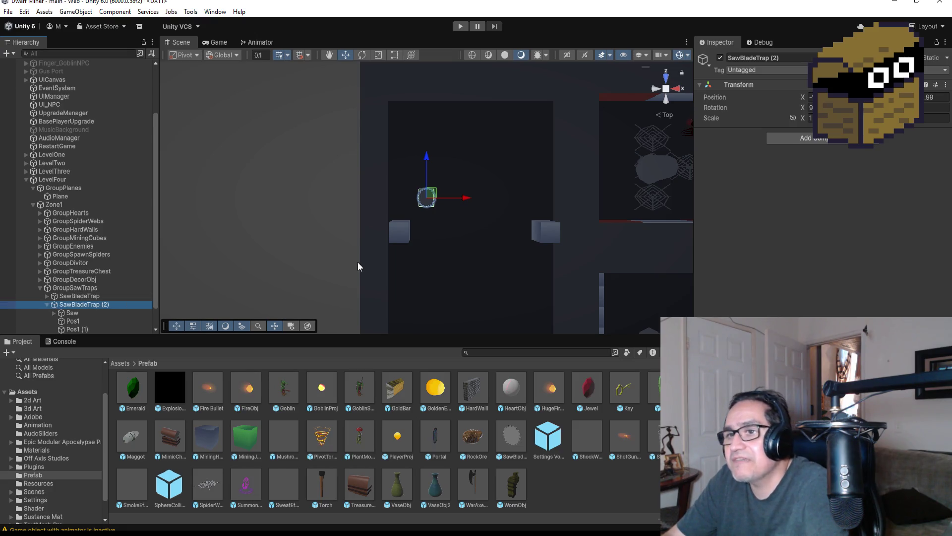
scroll(477, 221, "down", 2)
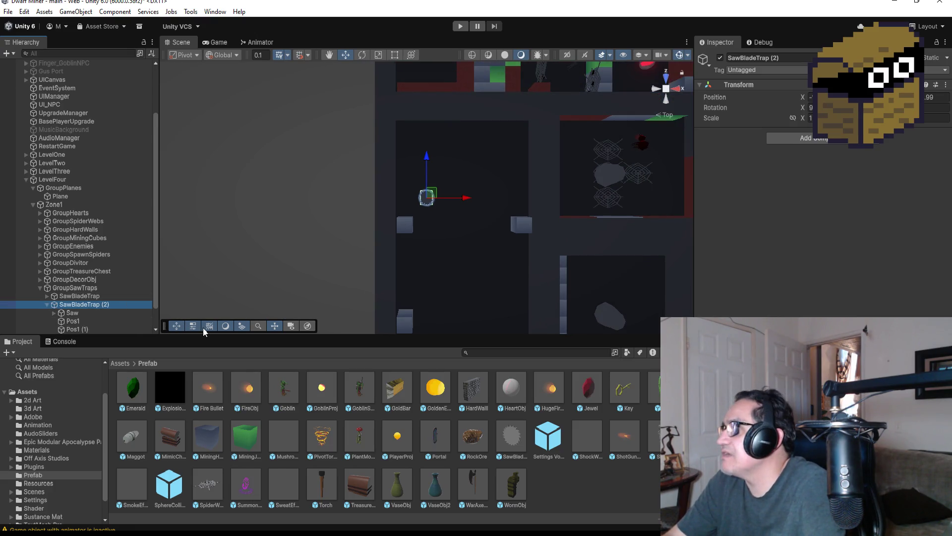
left_click(47, 295)
left_click(77, 299)
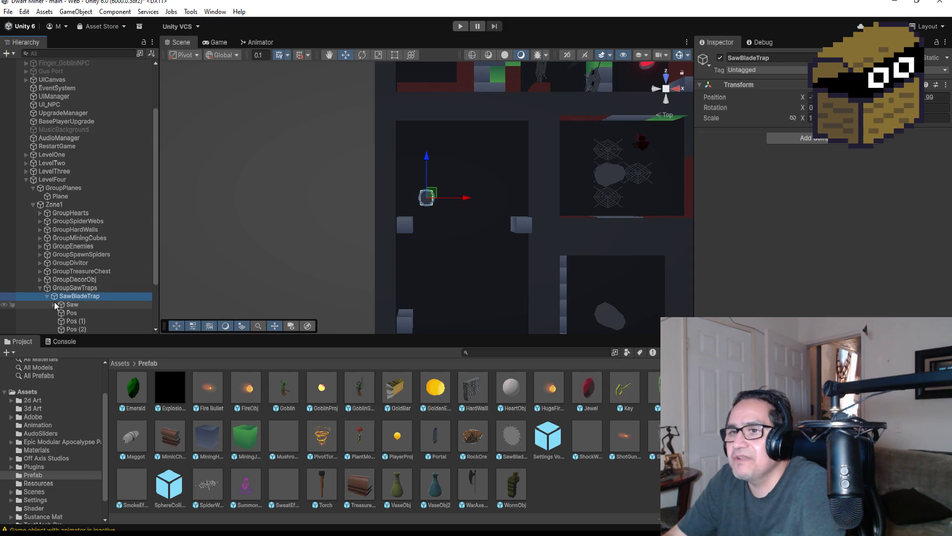
Frame the first SawBladeTrap's Saw in the scene view, then collapse that trap.
left_click(70, 306)
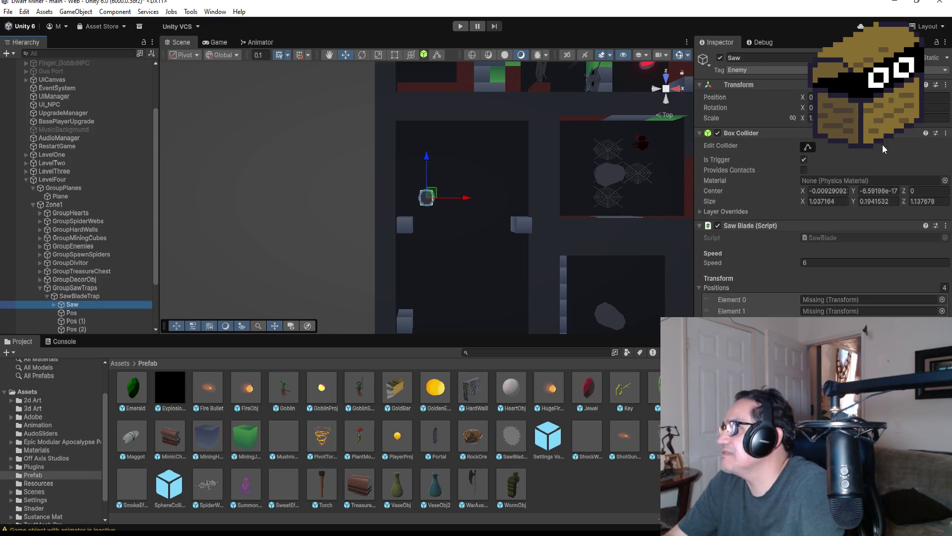
key("f")
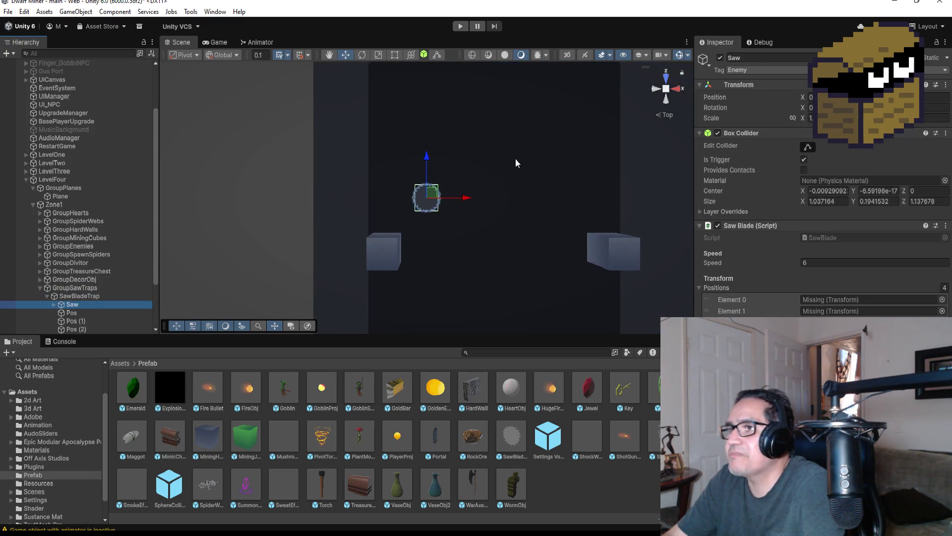
key("Up")
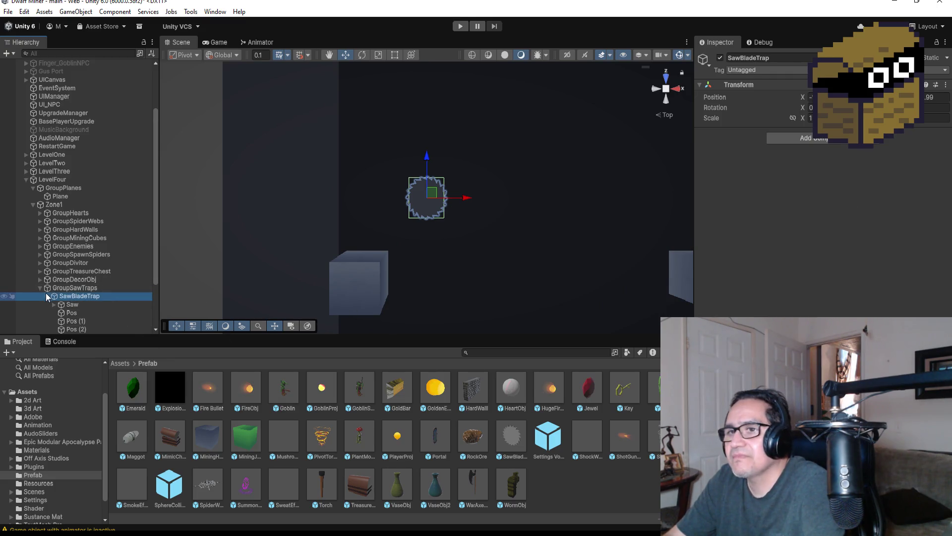
left_click(47, 296)
Set Rotation X to 0 on SawBladeTrap (2) and on its Saw.
left_click(79, 304)
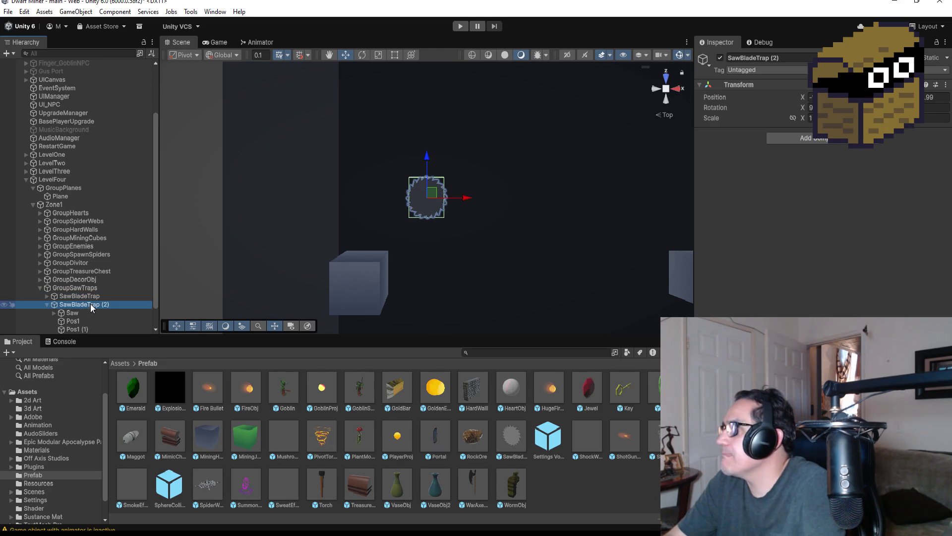
left_click(812, 108)
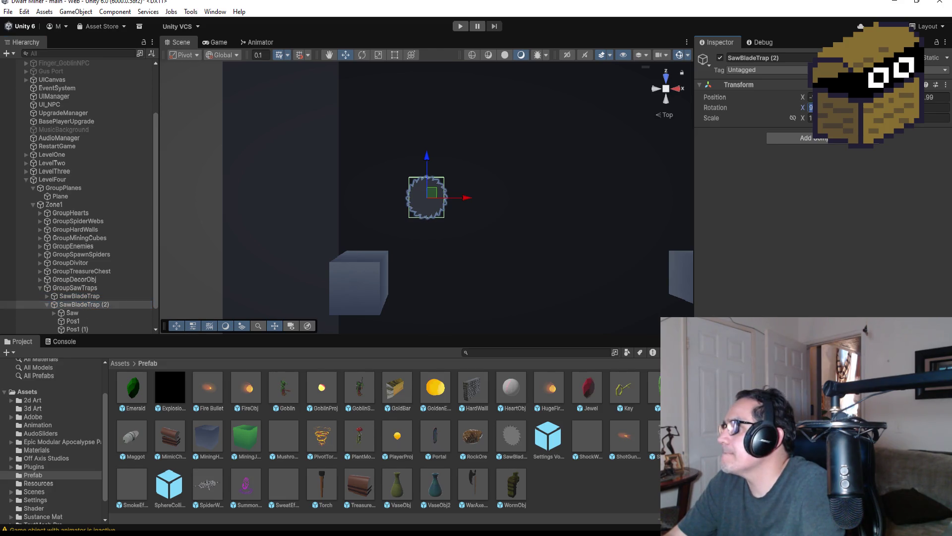
type("0")
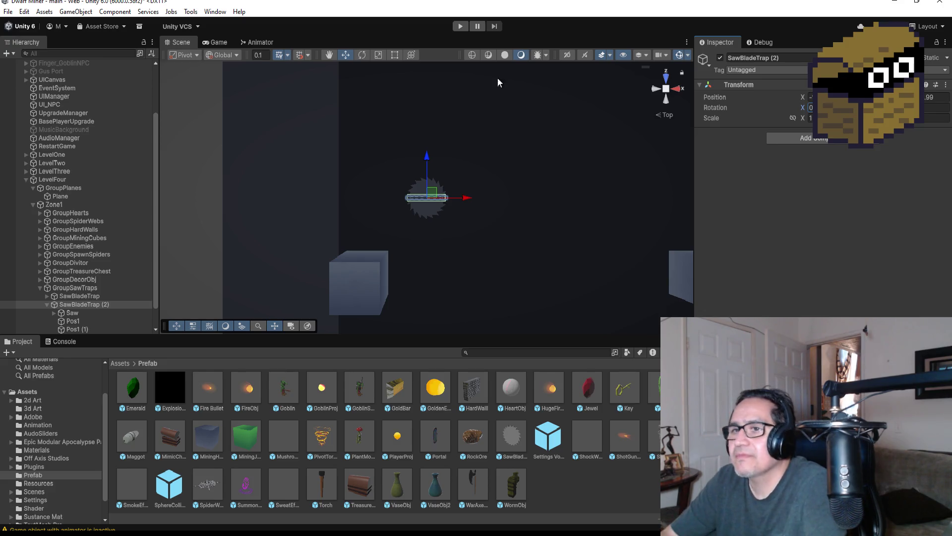
left_click(97, 312)
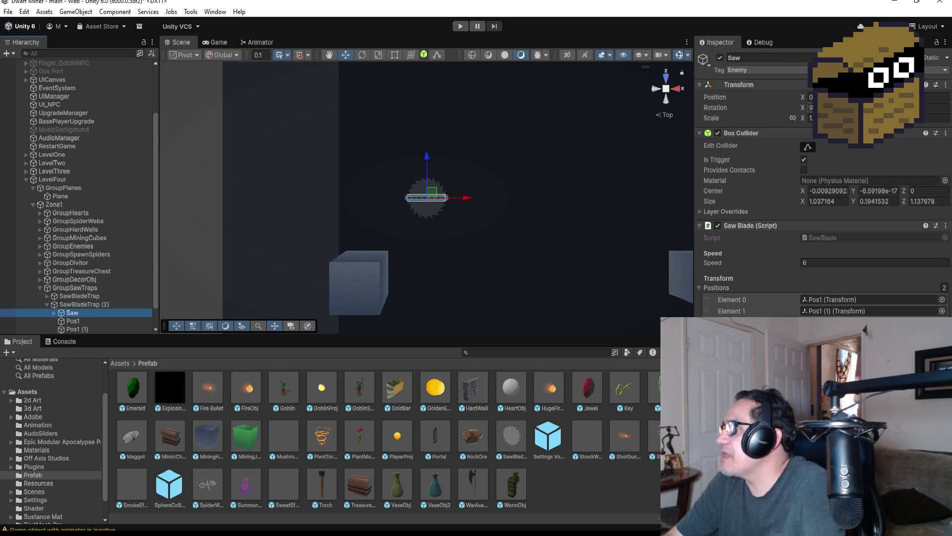
left_click(811, 107)
type("0")
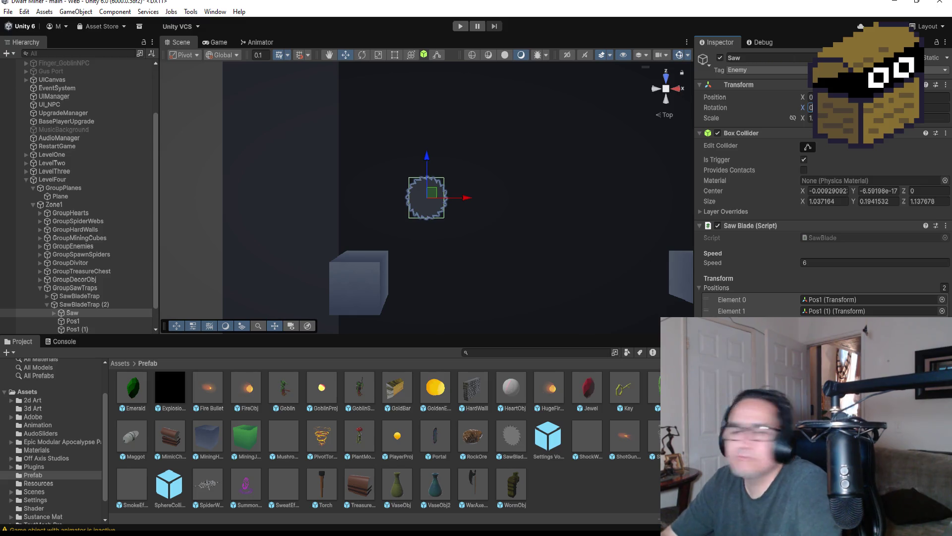
left_click(45, 305)
Drag SawBladeTrap (2) down along Y until it sits level with the wall cubes.
left_click(46, 304)
left_click(91, 305)
scroll(499, 197, "down", 4)
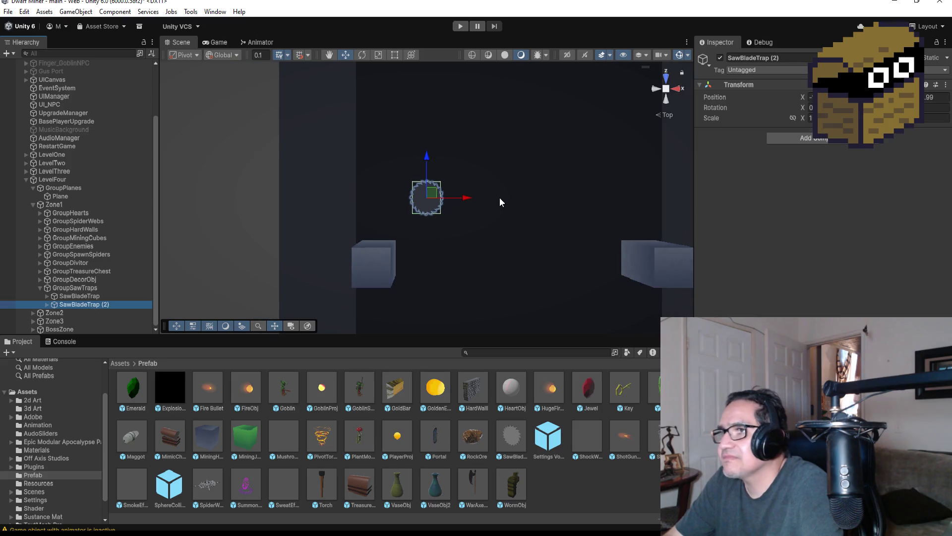
mouse_move(427, 154)
left_mouse_down()
mouse_move(429, 196)
mouse_move(447, 198)
left_mouse_up()
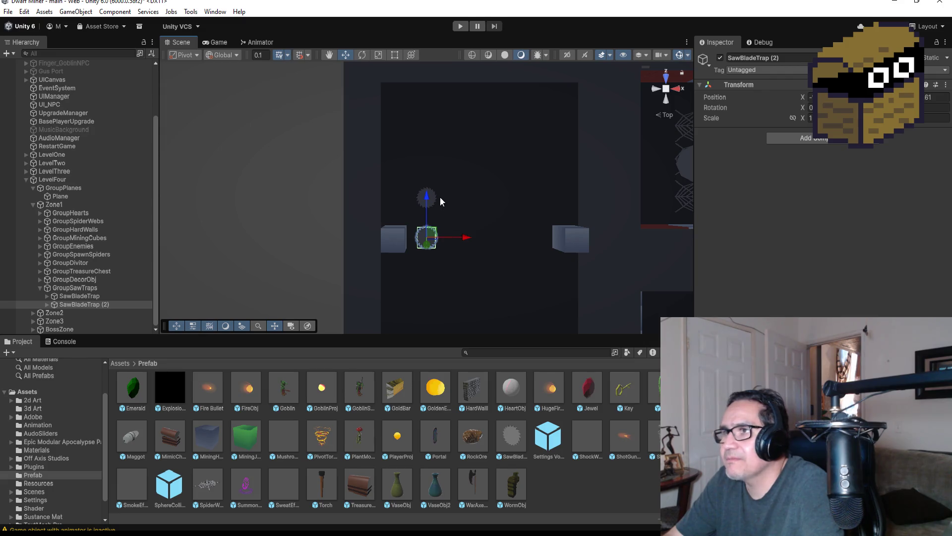
Frame SawBladeTrap (2)'s Pos1 waypoint and nudge it slightly right along X.
left_click(49, 305)
left_click(73, 321)
scroll(494, 255, "up", 3)
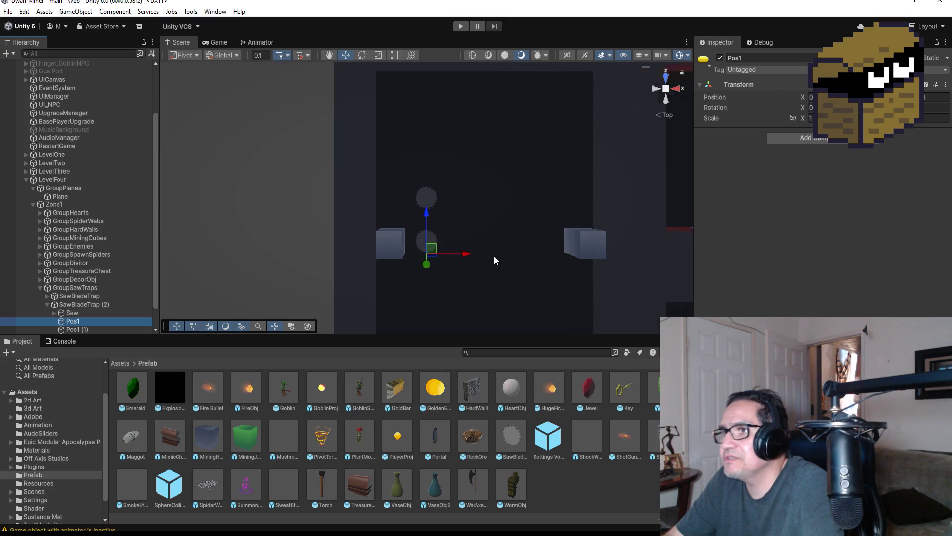
key("f")
scroll(477, 210, "up", 5)
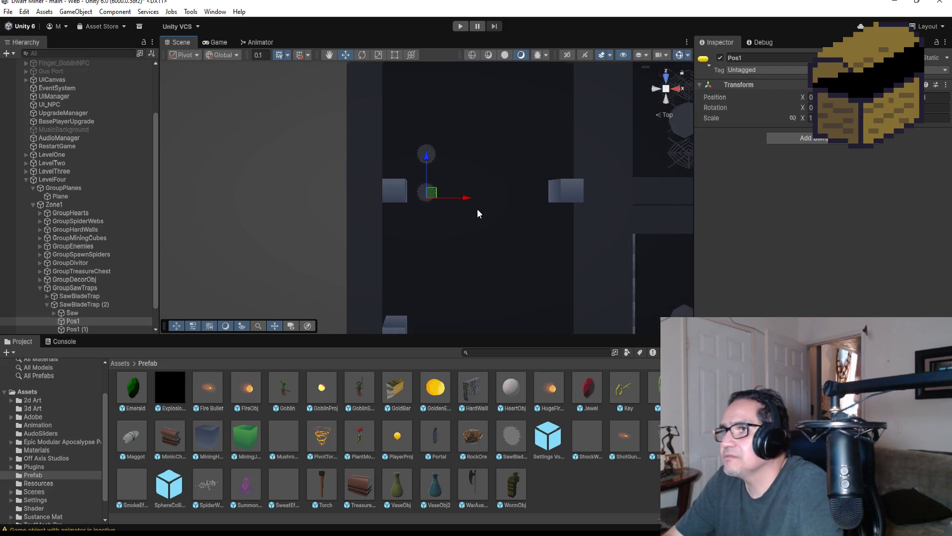
scroll(108, 294, "down", 1)
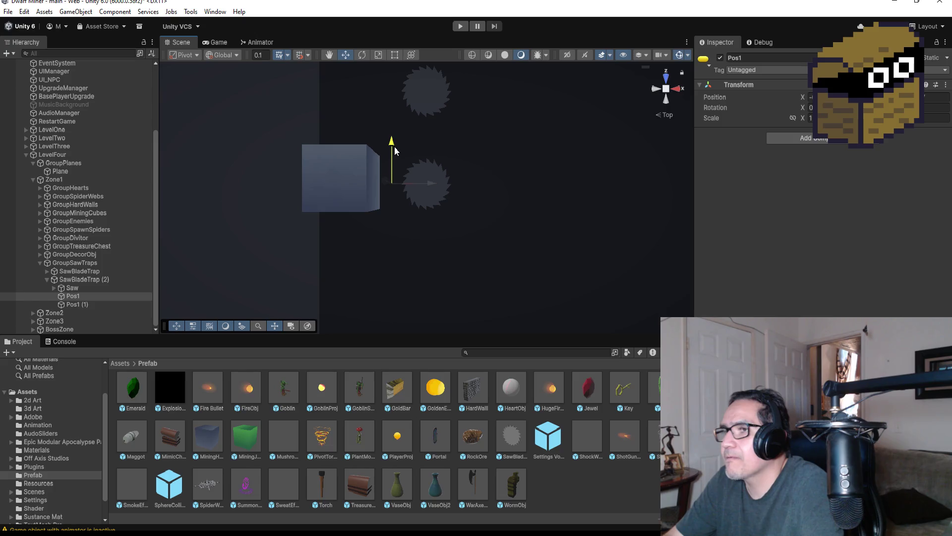
left_click_drag(432, 184, 441, 183)
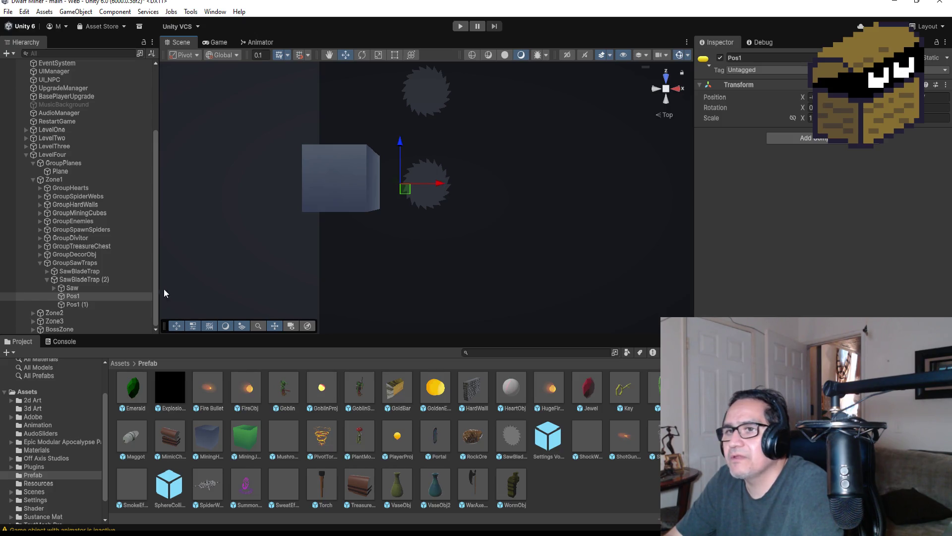
Move Pos1 (1) over to the right wall cube and check the Saw's waypoint list.
double_click(79, 304)
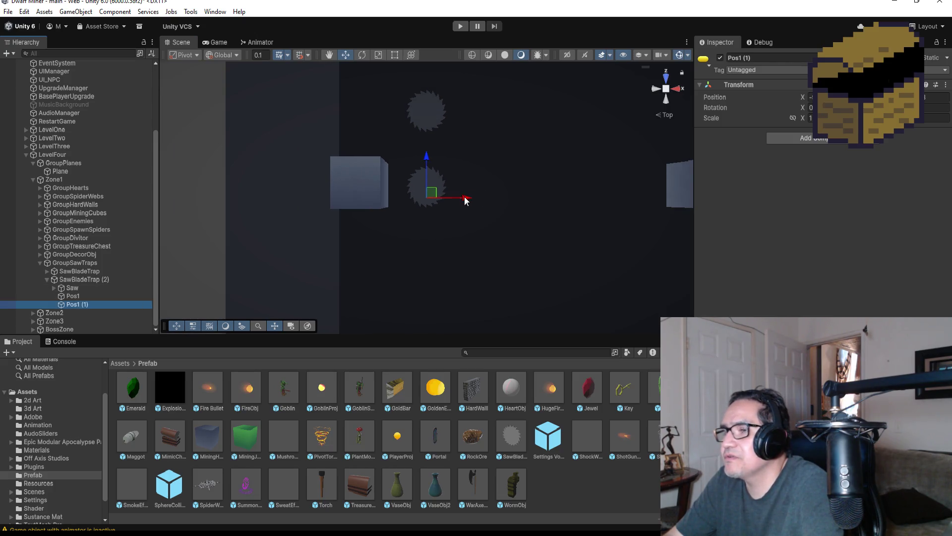
left_click_drag(467, 200, 684, 184)
left_click_drag(647, 157, 651, 148)
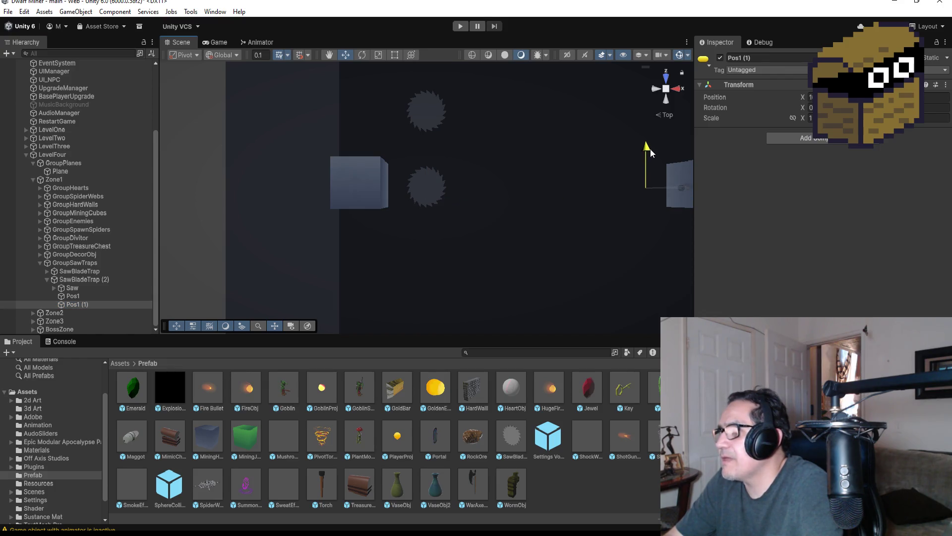
left_click(86, 280)
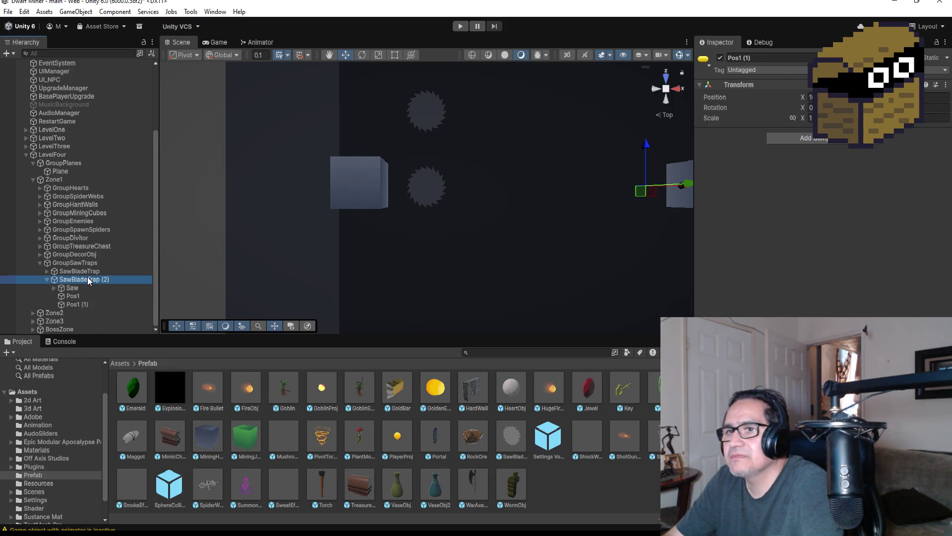
left_click(98, 288)
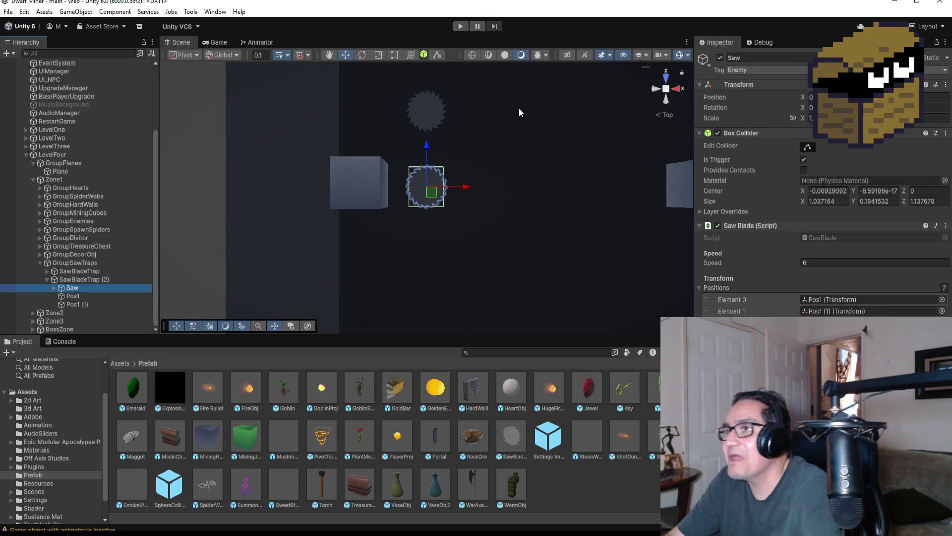
Enter Play mode from the toolbar to test Level Four Zone1.
left_click(457, 28)
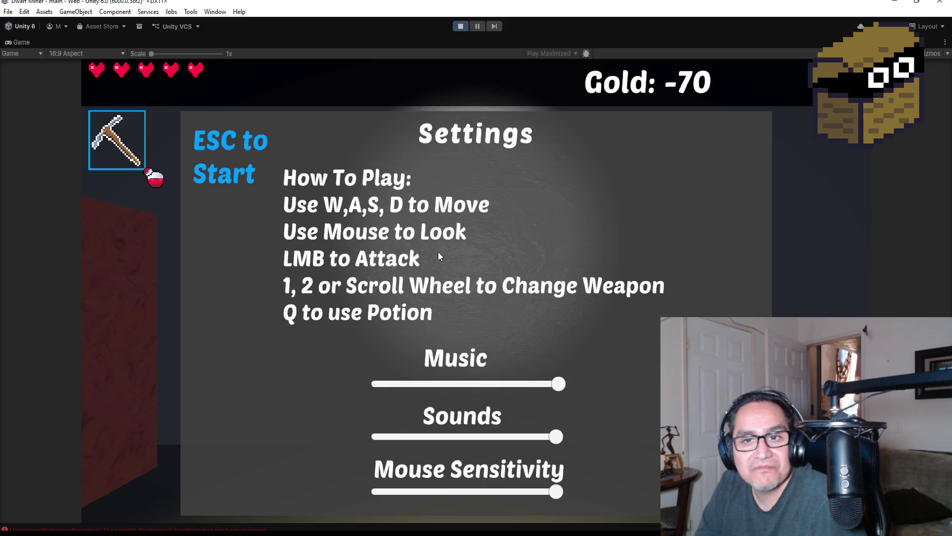
Leave the how-to-play screen, walk to the green room and mine through its wall.
key("Escape")
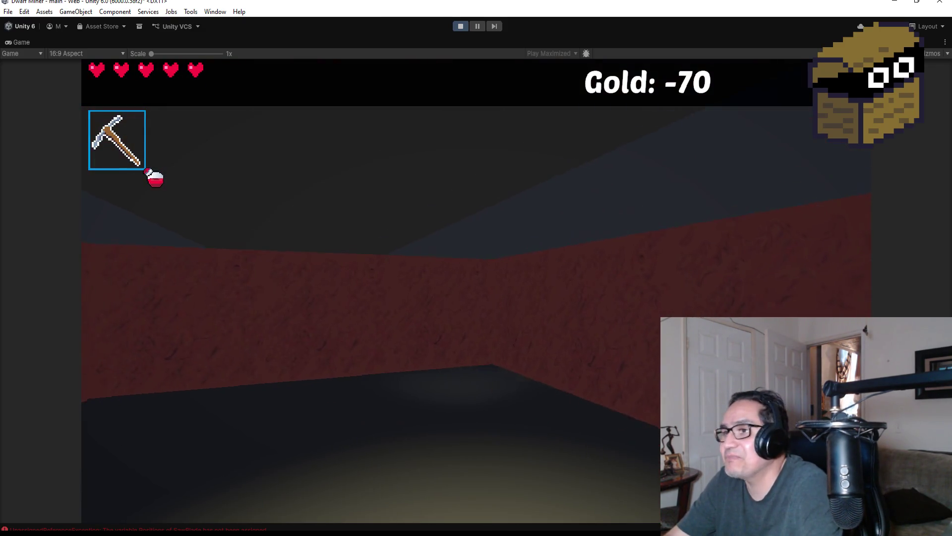
key("w")
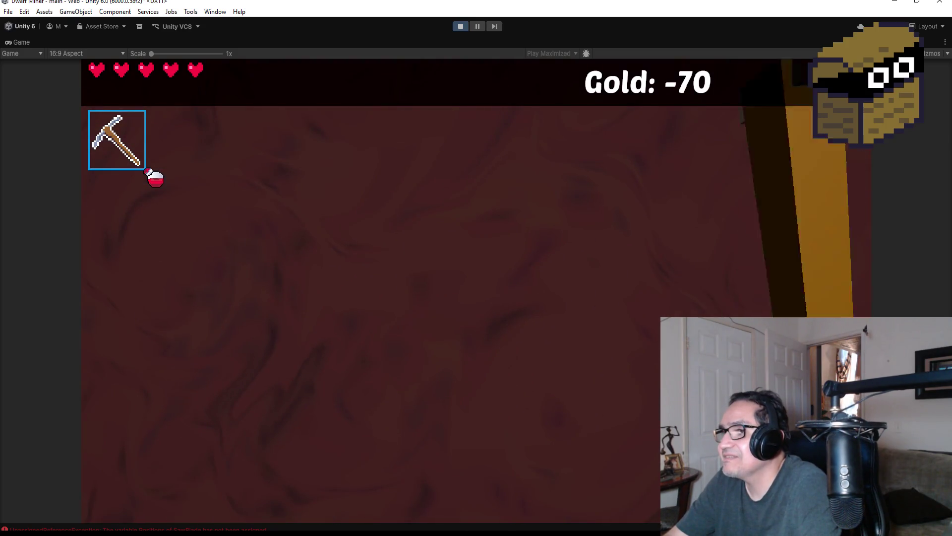
key("w")
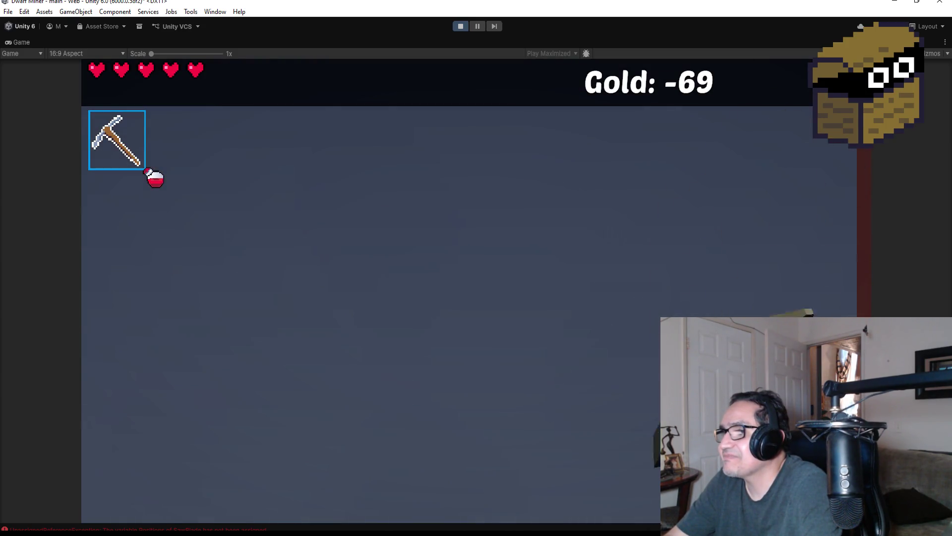
key("w")
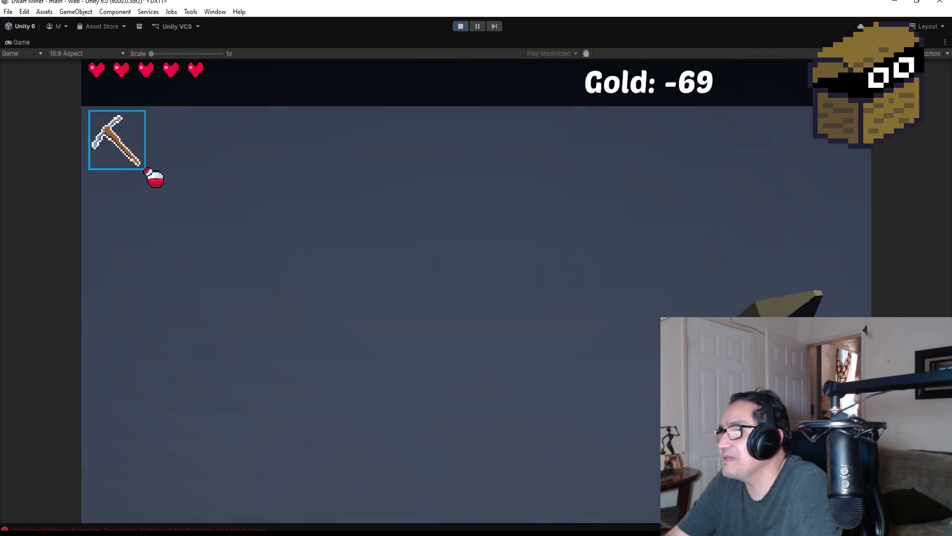
key("w")
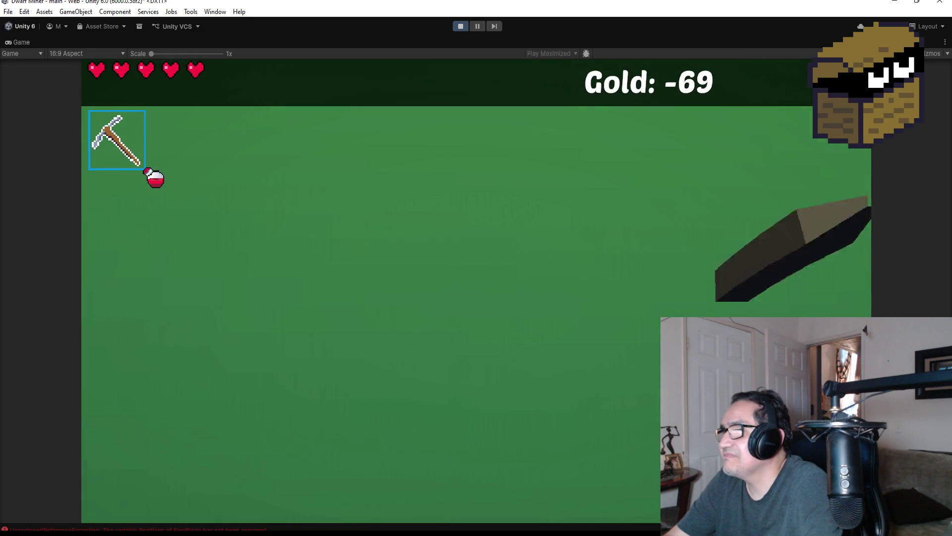
left_click(476, 290)
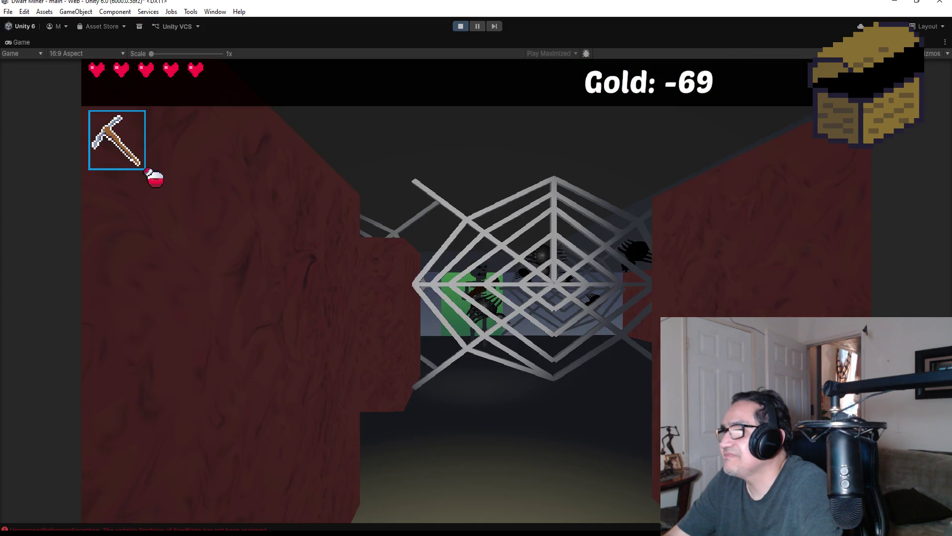
Switch to the flame weapon and burn the spider web.
scroll(477, 291, "down", 1)
key("w")
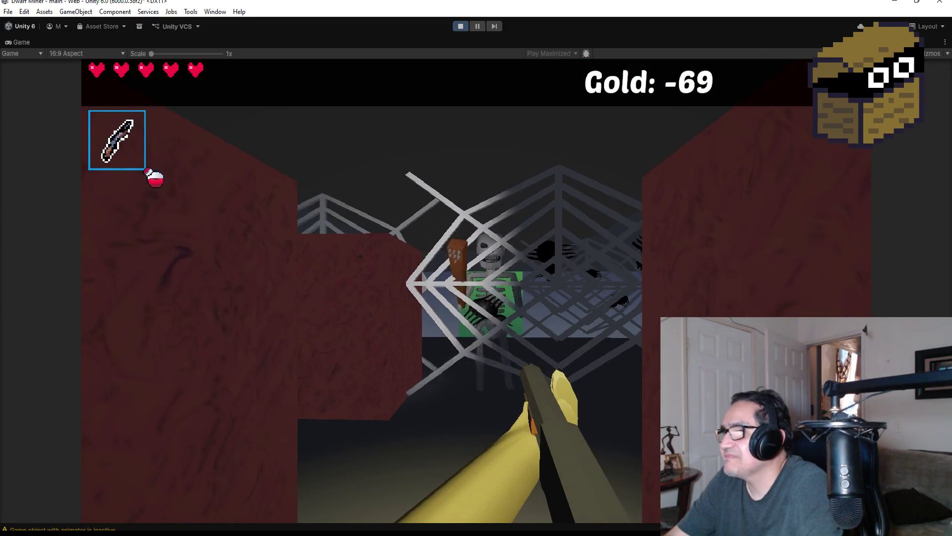
left_click(477, 291)
left_click(477, 291)
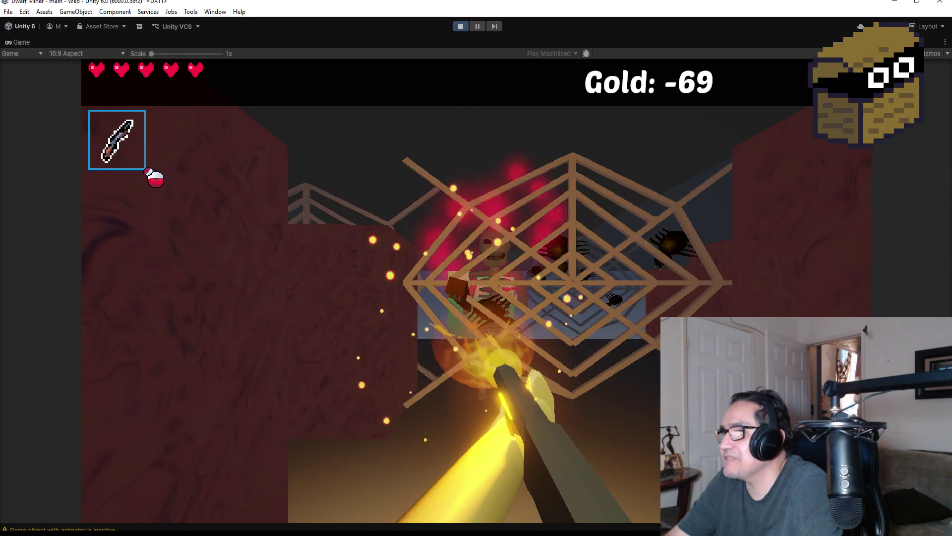
left_click(477, 290)
key("w")
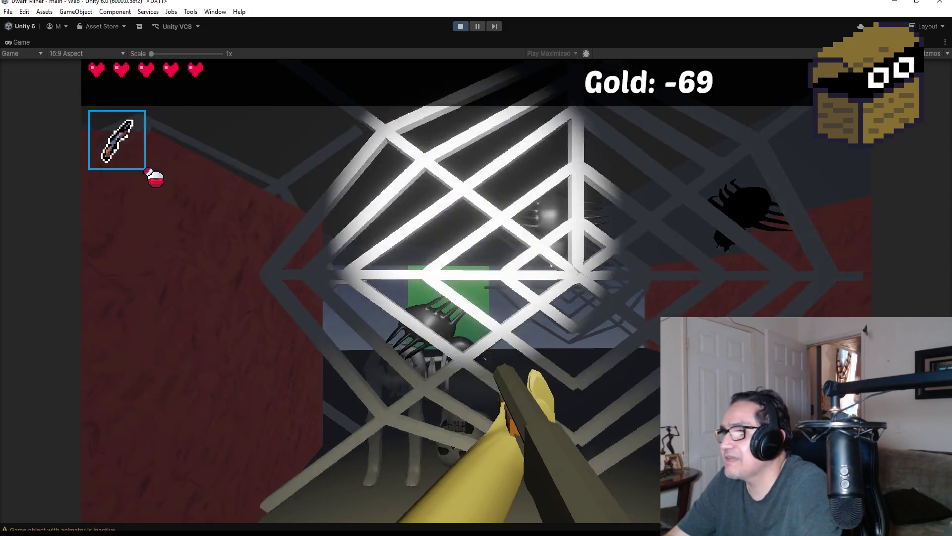
key("s")
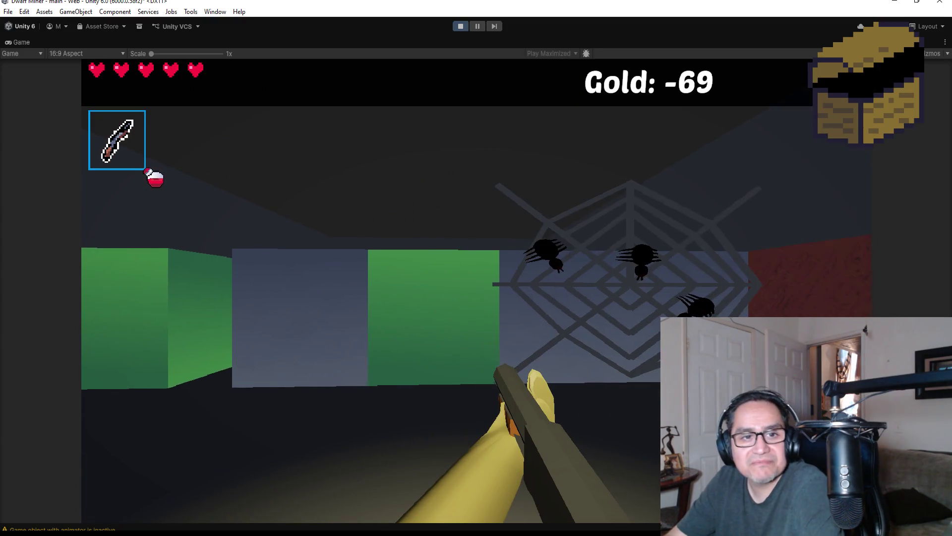
Approach the green blocks and throw a web item down the corridor.
key("w")
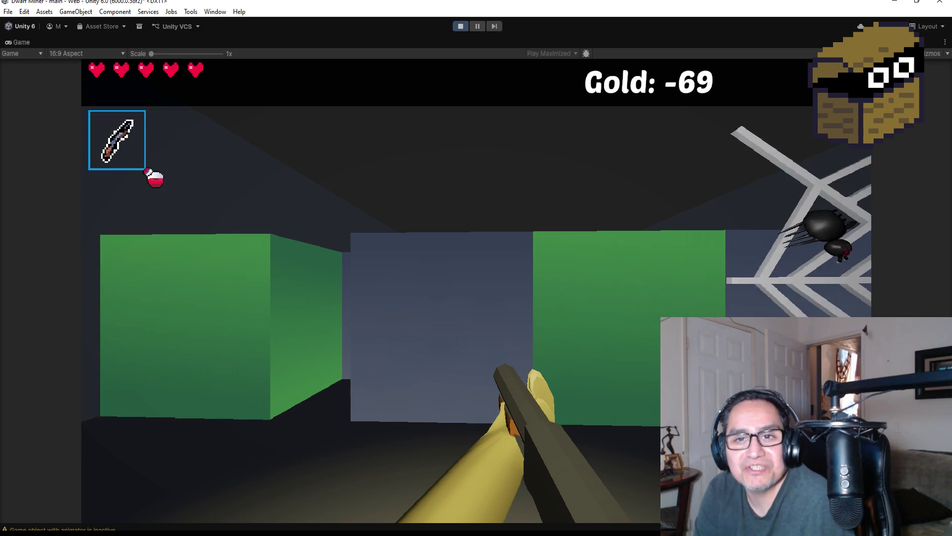
key("d")
key("a")
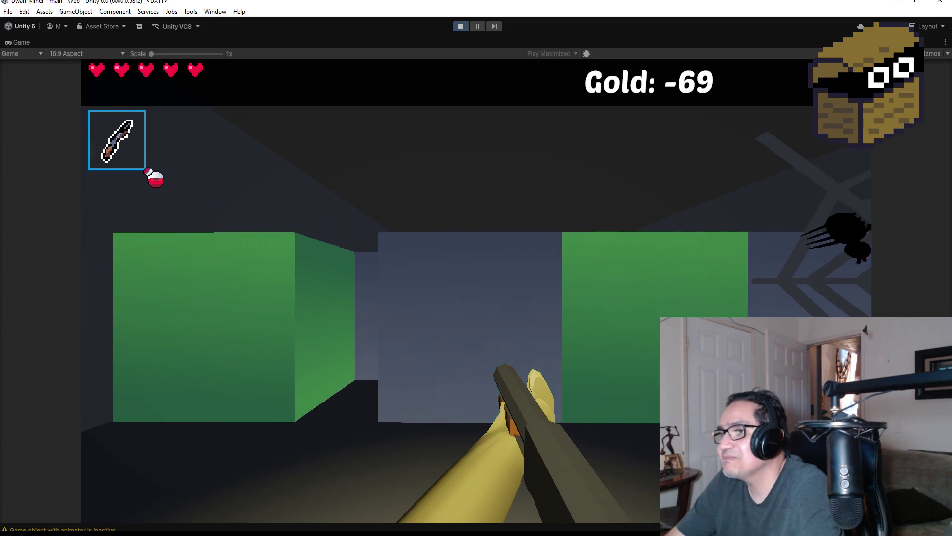
key("w")
scroll(476, 268, "down", 1)
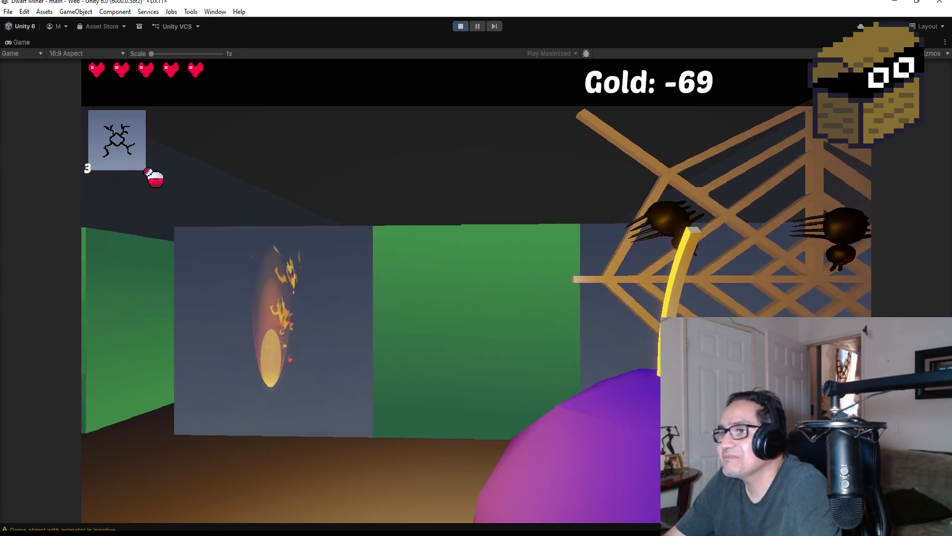
left_click(476, 268)
key("s")
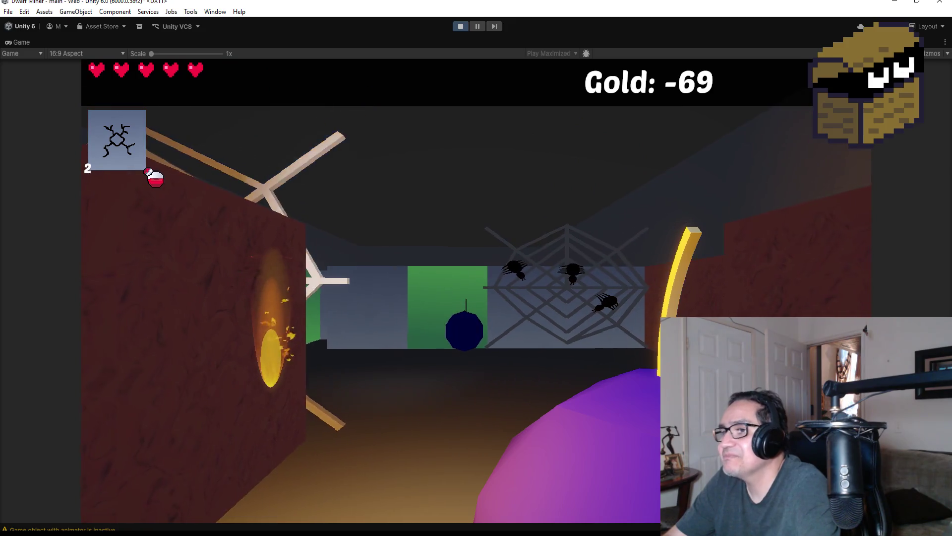
scroll(476, 268, "up", 1)
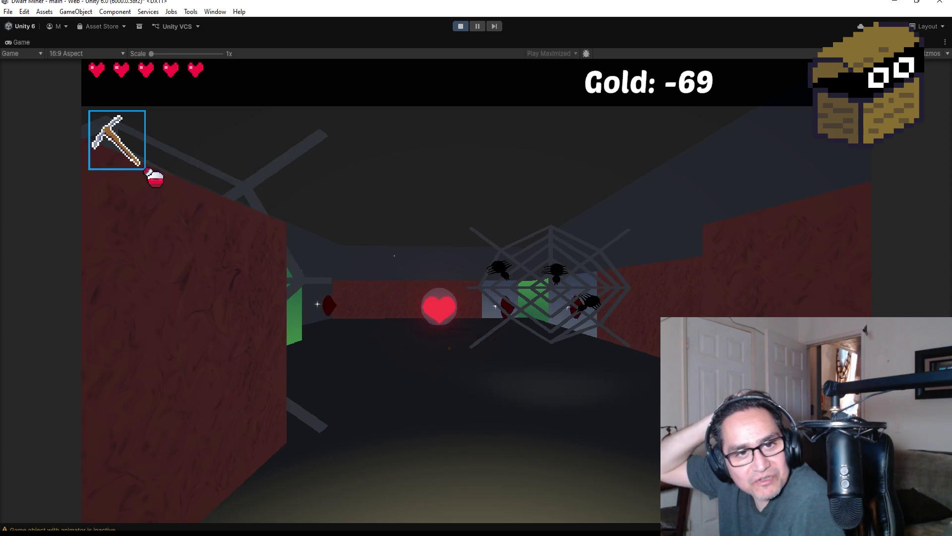
Swing the pickaxe ahead, then collect the red gem, bringing gold to -51.
left_click(476, 267)
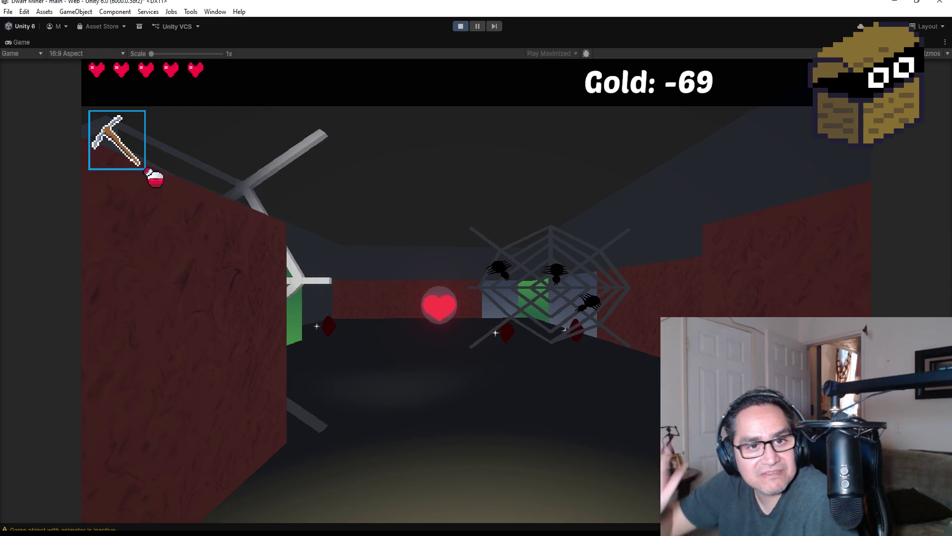
left_click(476, 268)
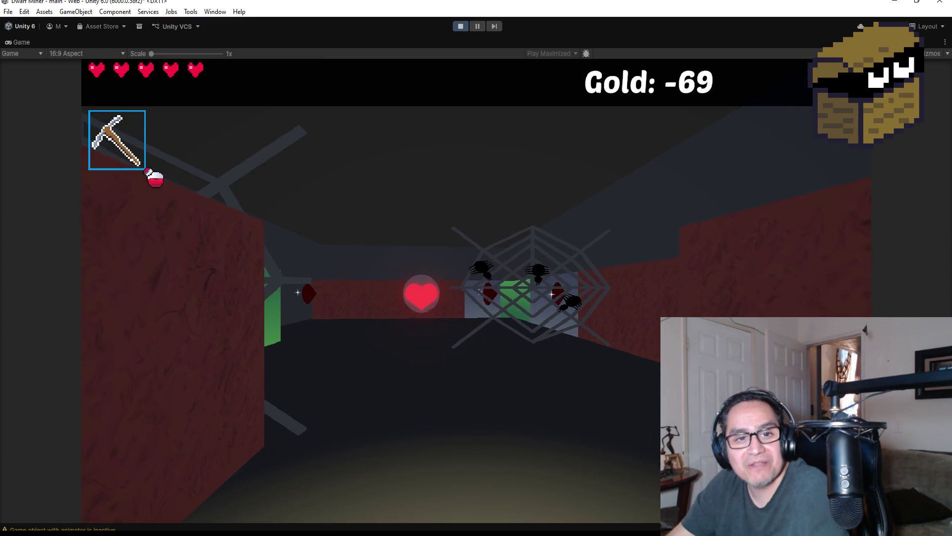
left_click(476, 267)
key("w")
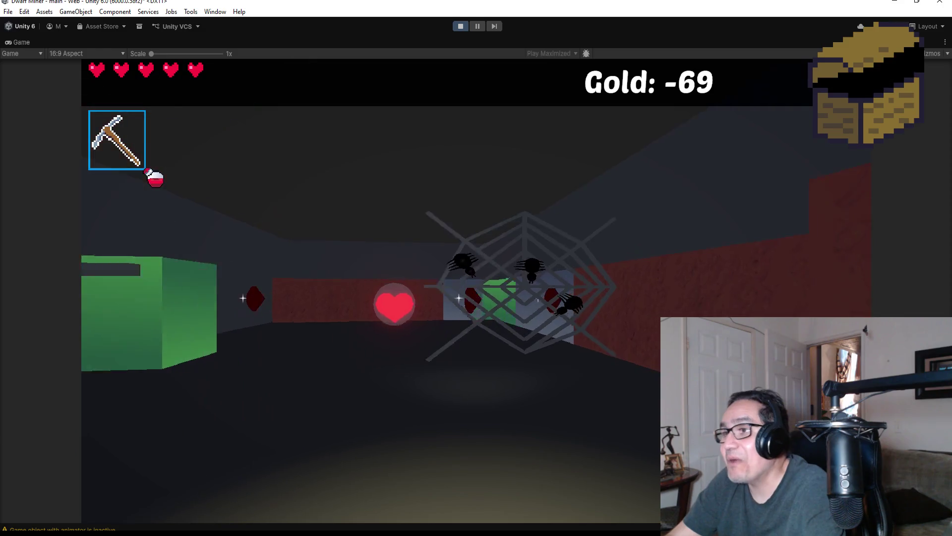
scroll(476, 267, "down", 1)
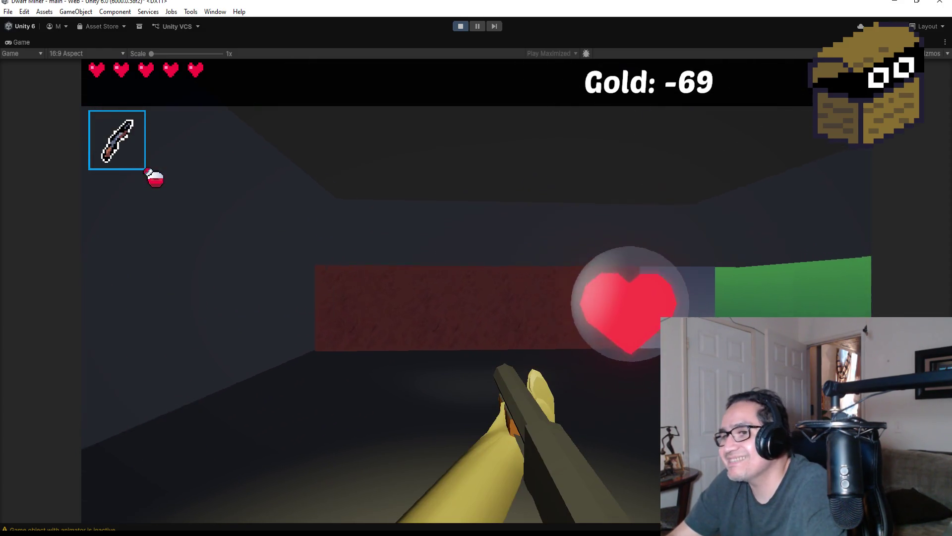
key("w")
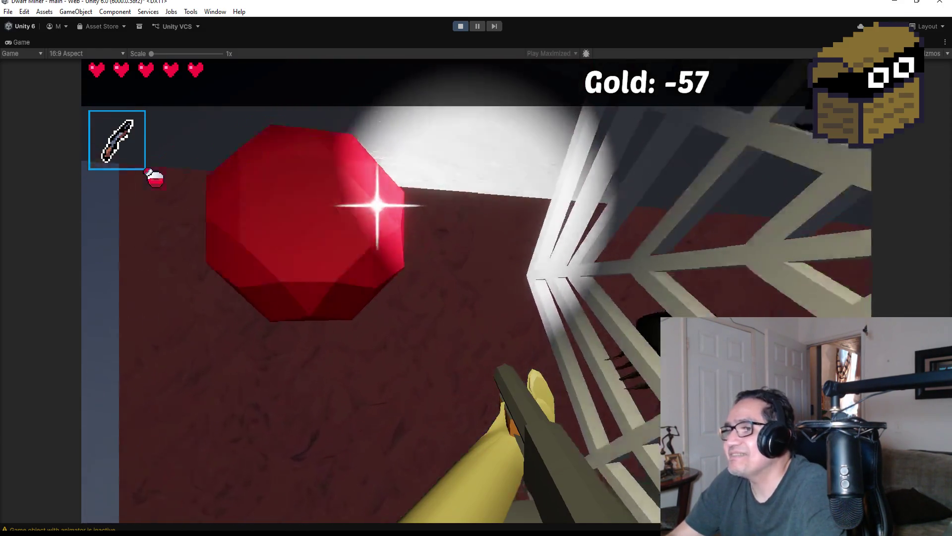
key("w")
scroll(476, 268, "down", 1)
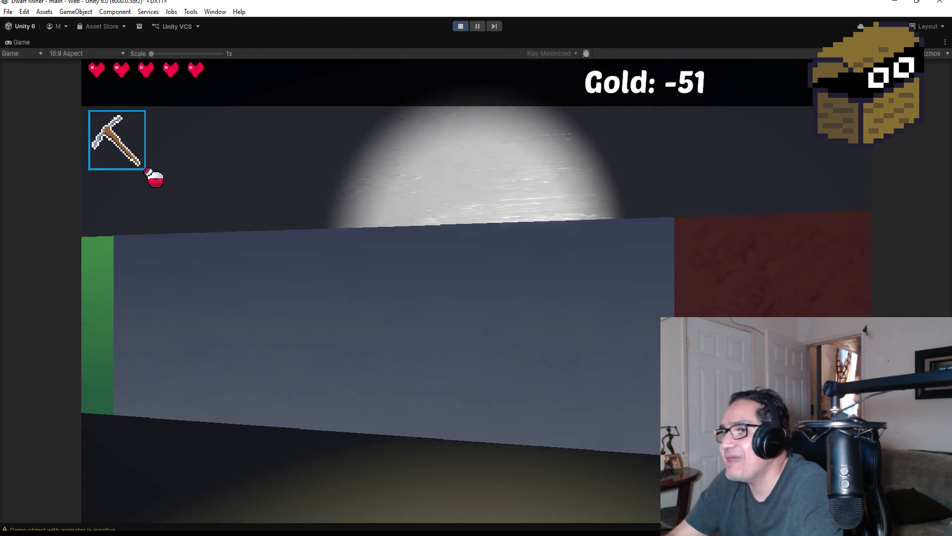
Shoot the two red spiders in the corridor while backing away.
key("w")
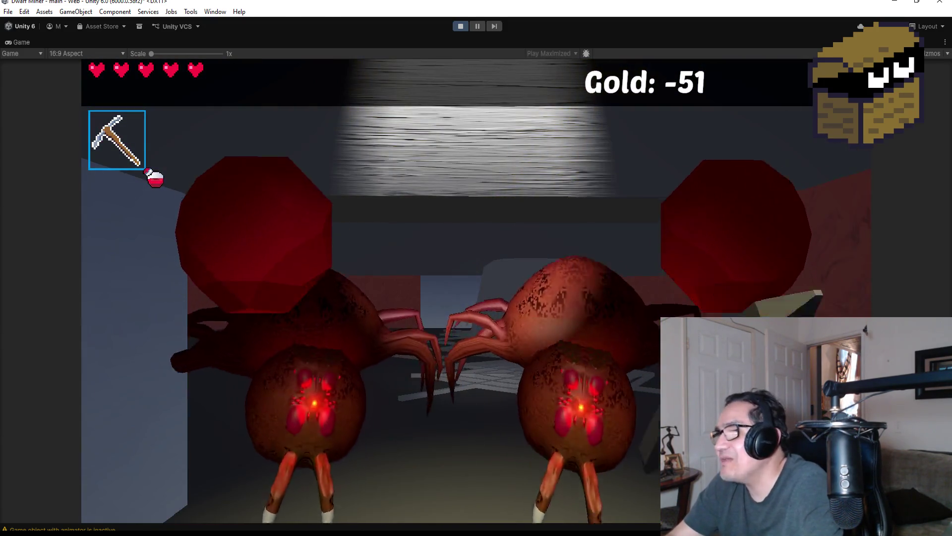
scroll(476, 268, "down", 1)
left_click(476, 268)
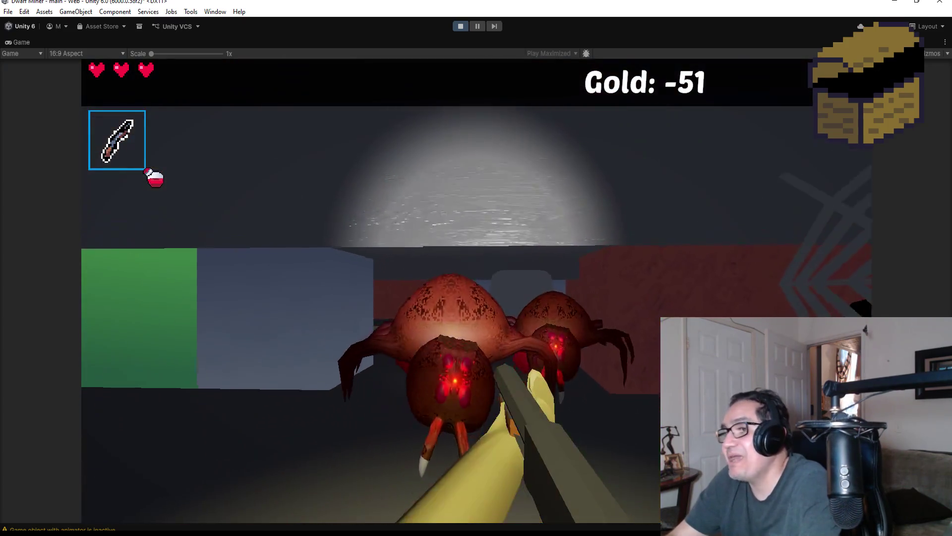
left_click(477, 267)
key("s")
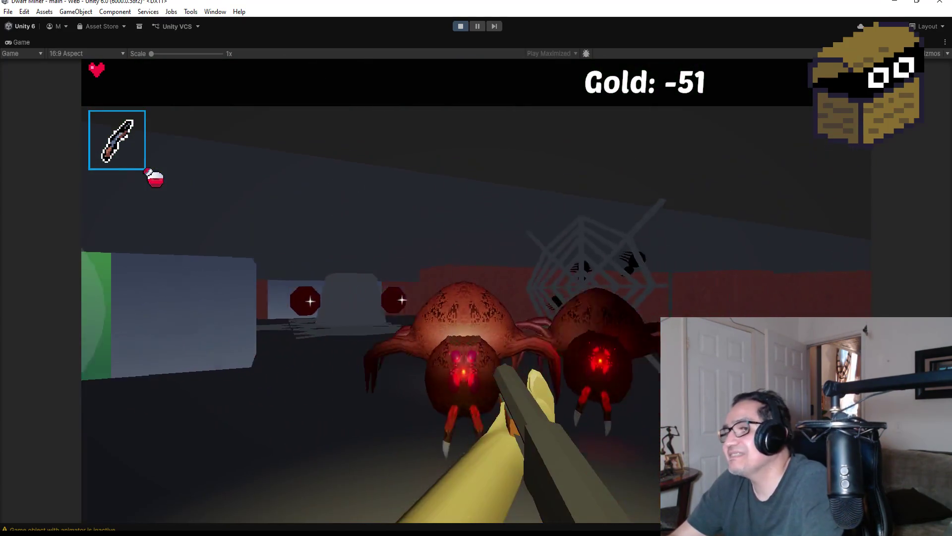
left_click(476, 268)
left_click(476, 268)
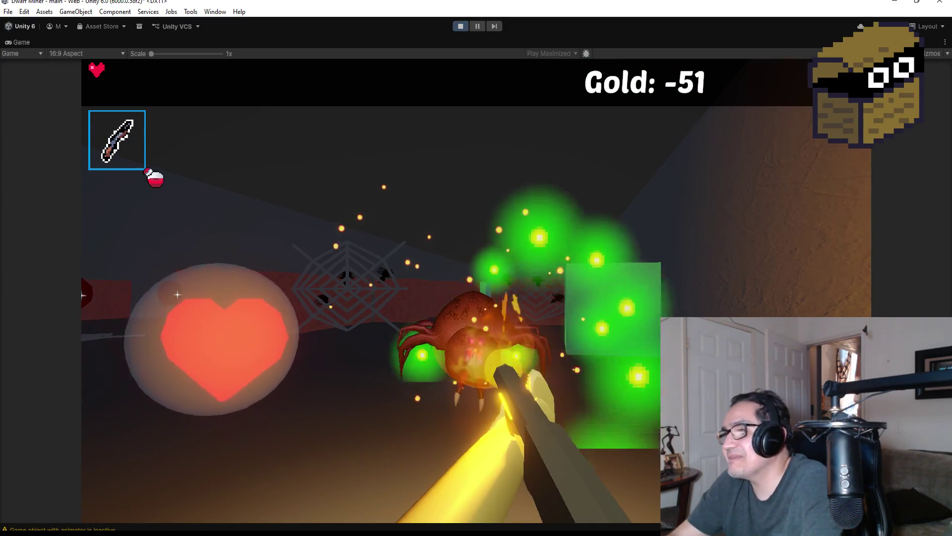
Grab the heart and red gems, finish the spider, and walk through the wall opening.
key("w")
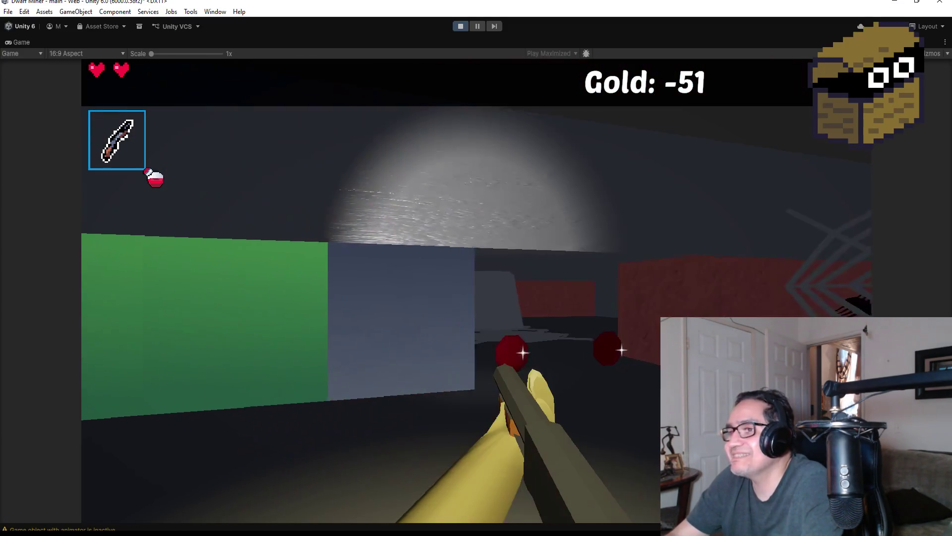
key("w")
left_click(476, 268)
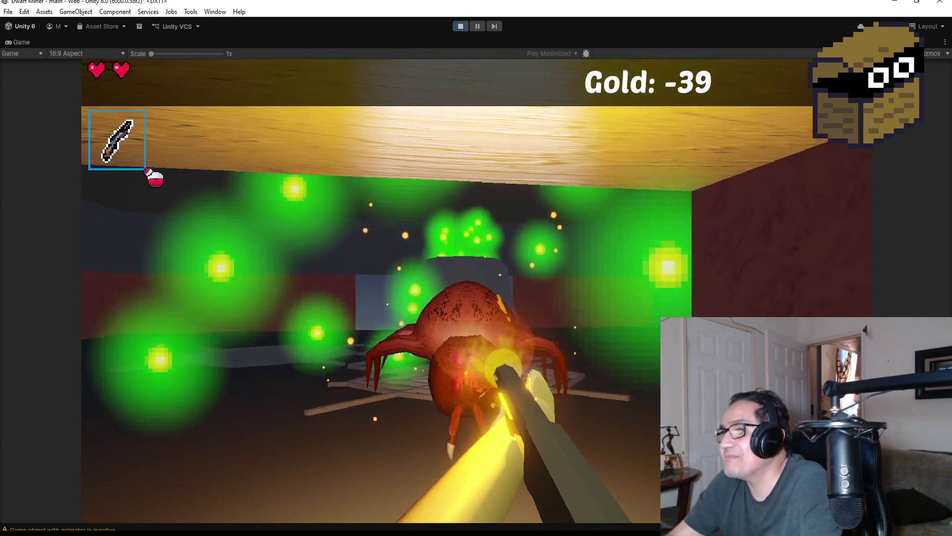
left_click(476, 268)
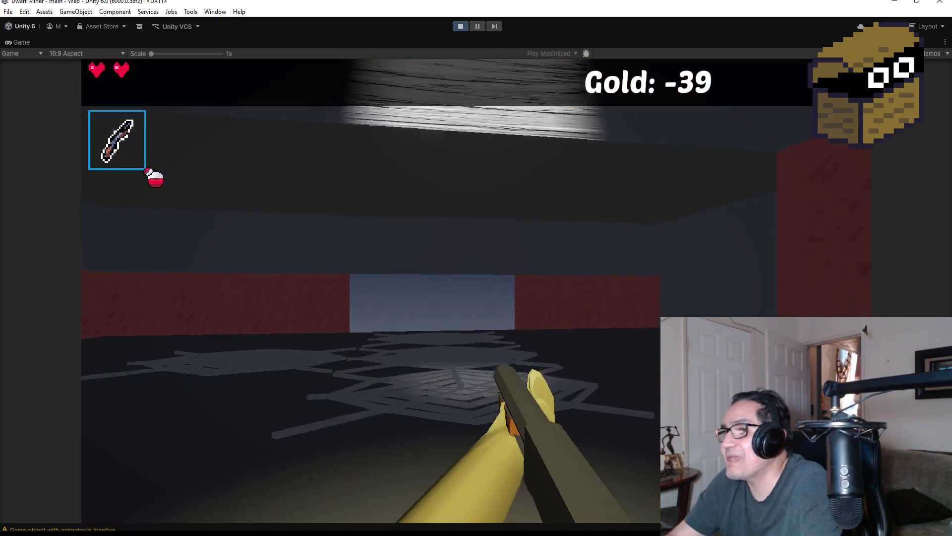
key("w")
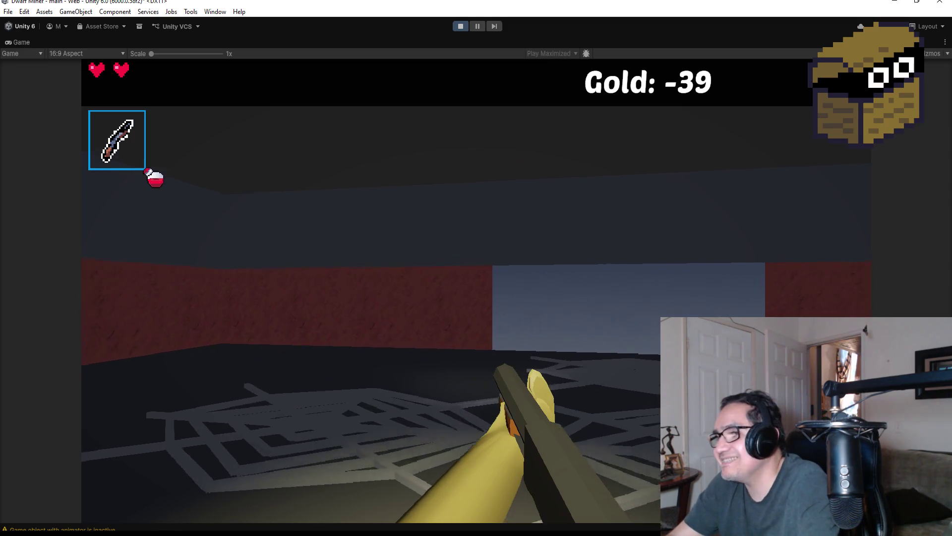
scroll(476, 268, "down", 1)
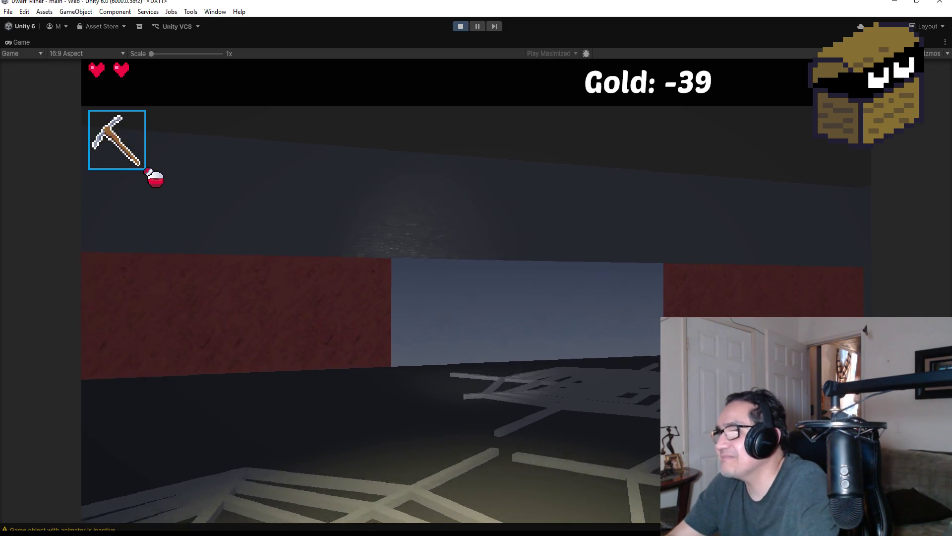
key("w")
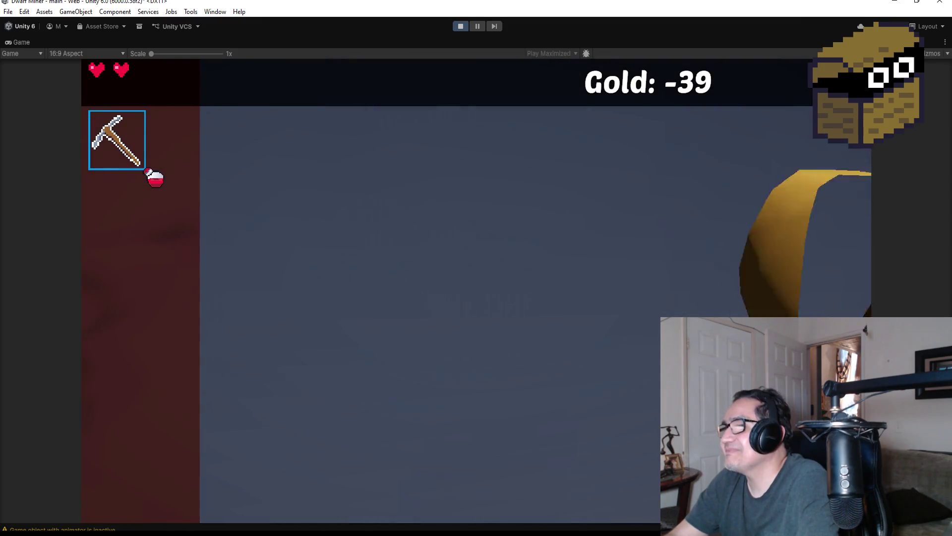
key("w")
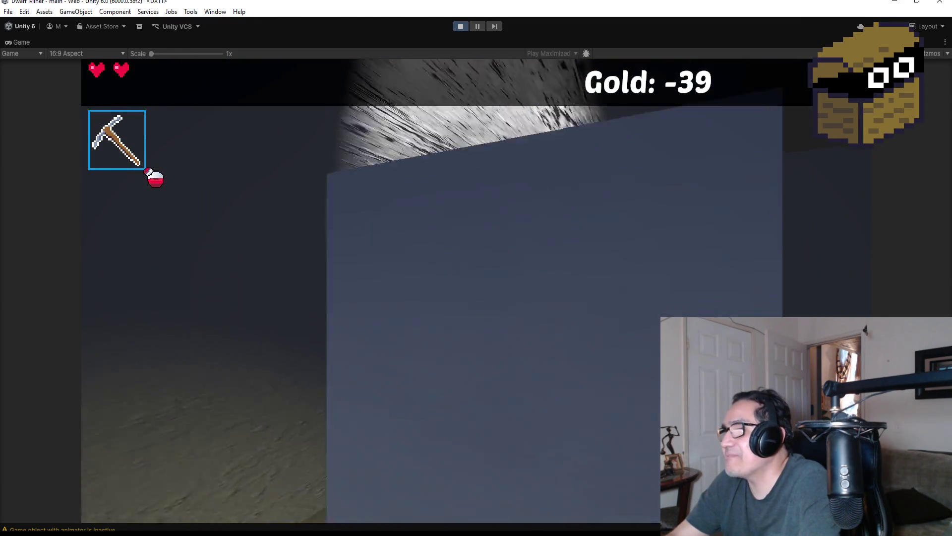
Mine gold out of the red wall with the pickaxe, raising gold to -34.
left_click(476, 268)
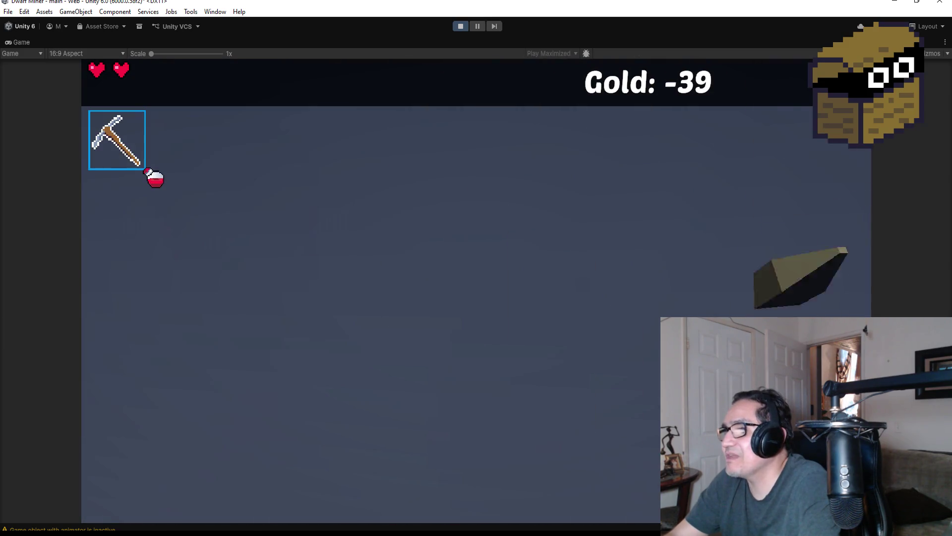
key("w")
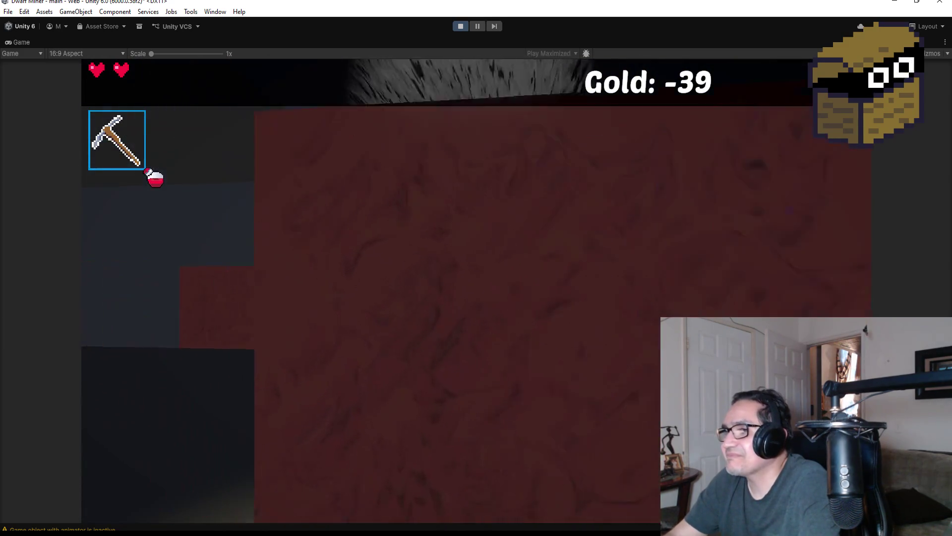
left_click(476, 290)
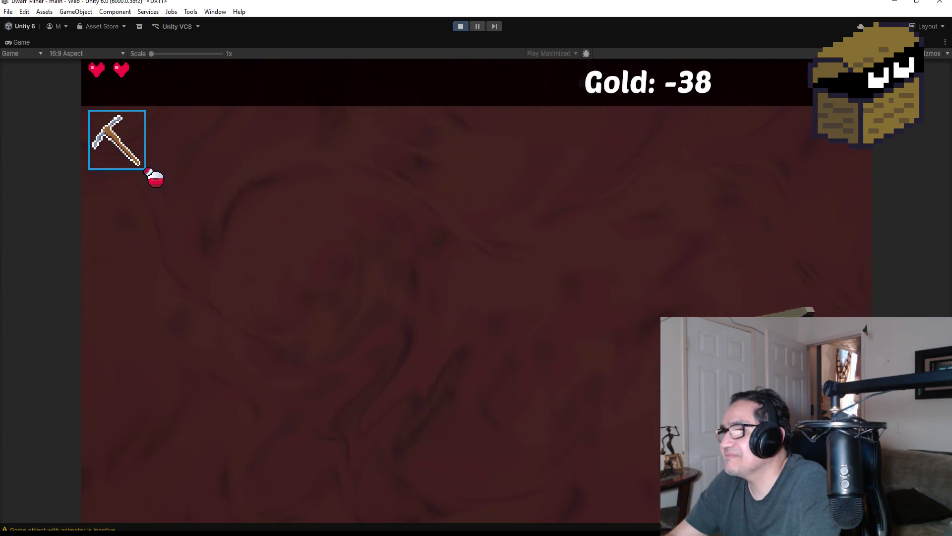
left_click(476, 267)
left_click(476, 267)
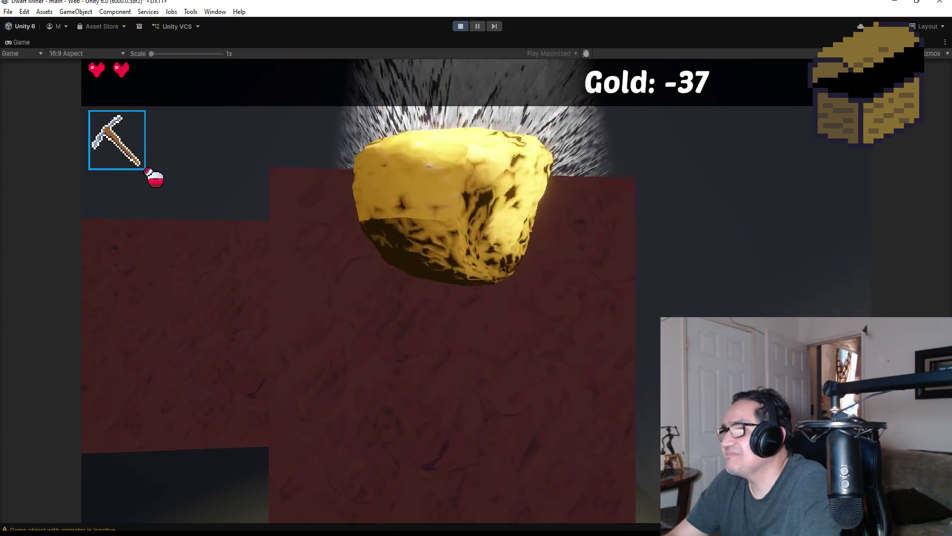
left_click(477, 268)
left_click(476, 267)
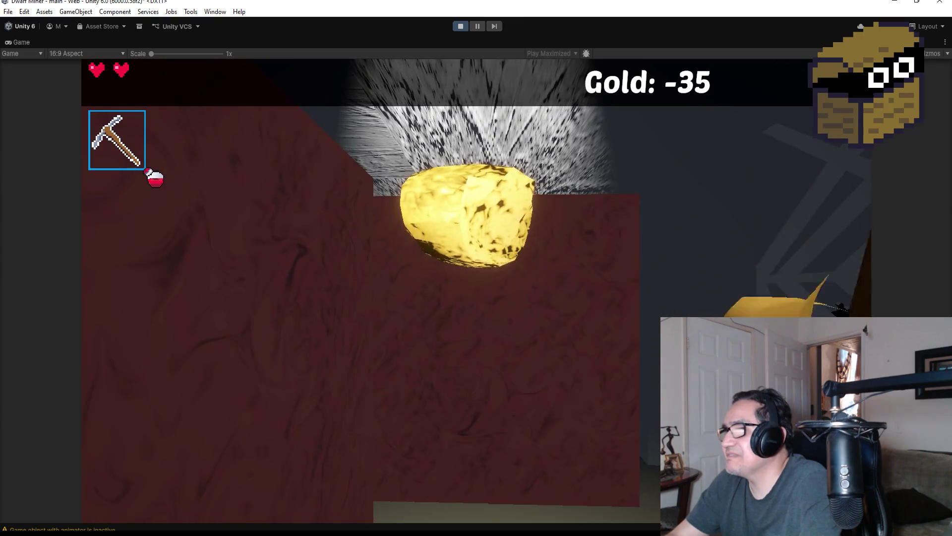
Attack the spider until the dwarf dies on Game Over, then bring up Settings.
key("s")
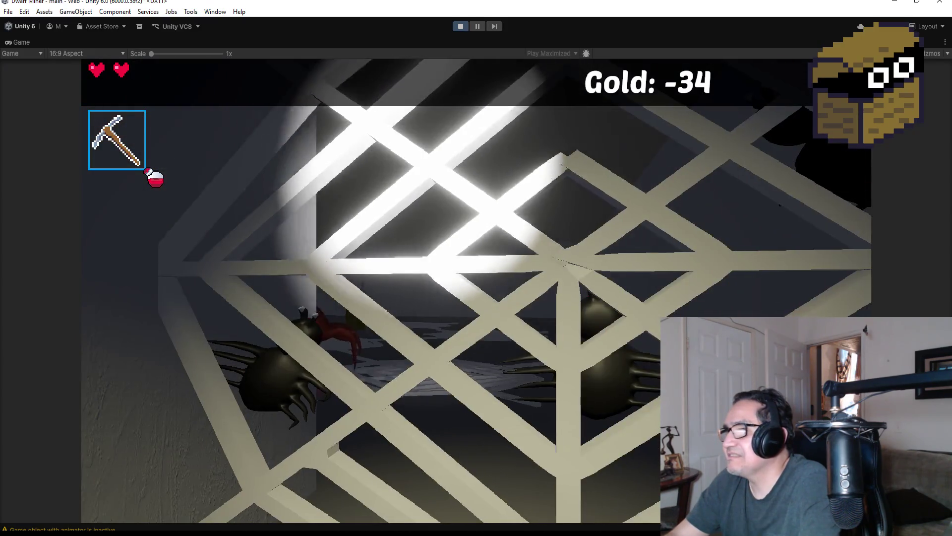
scroll(476, 268, "down", 1)
key("w")
left_click(476, 268)
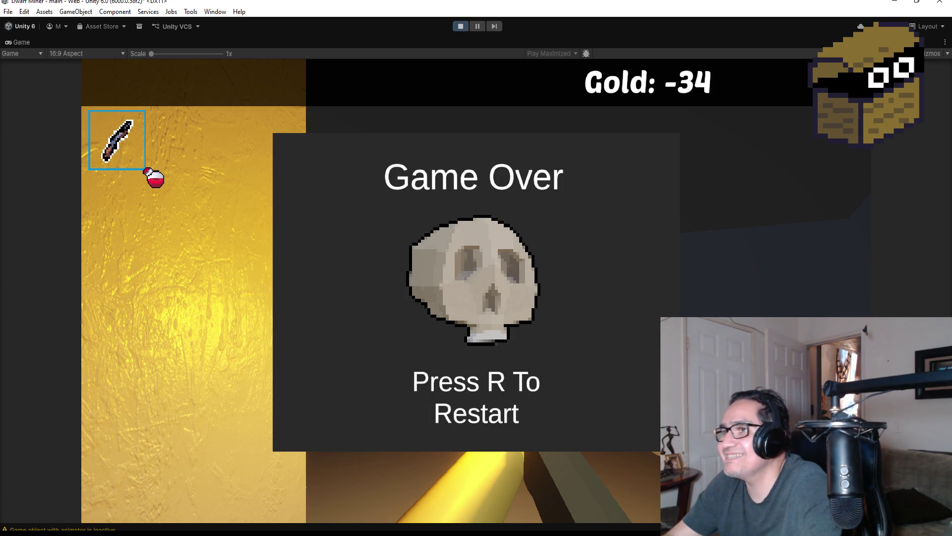
key("Escape")
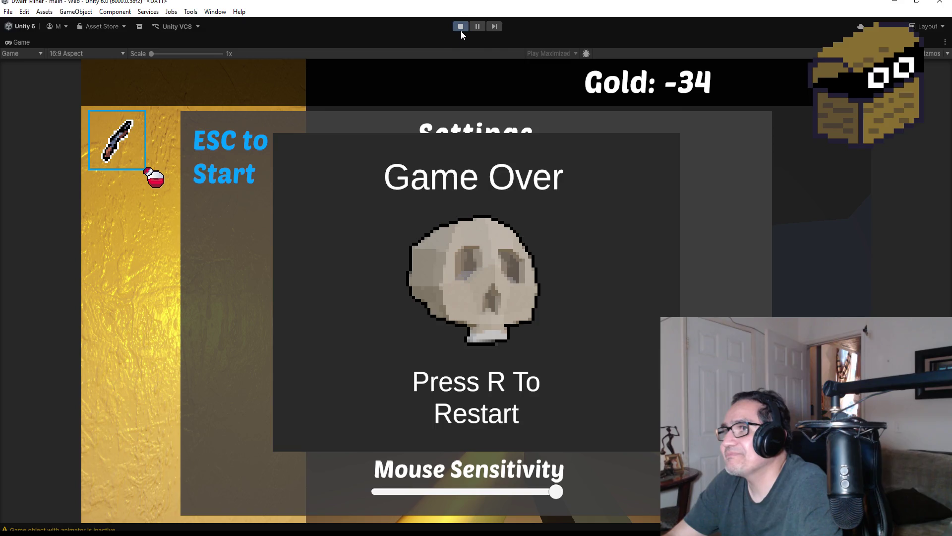
Stop the play test with the toolbar Play button.
left_click(460, 30)
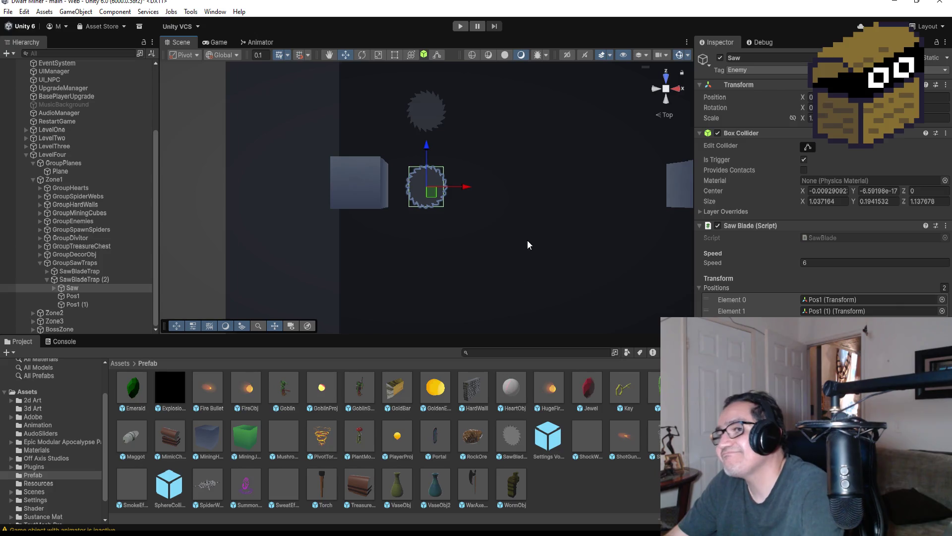
Select the Zone4 point under TeleportManager and frame it in the scene.
scroll(528, 244, "down", 2)
scroll(63, 125, "up", 4)
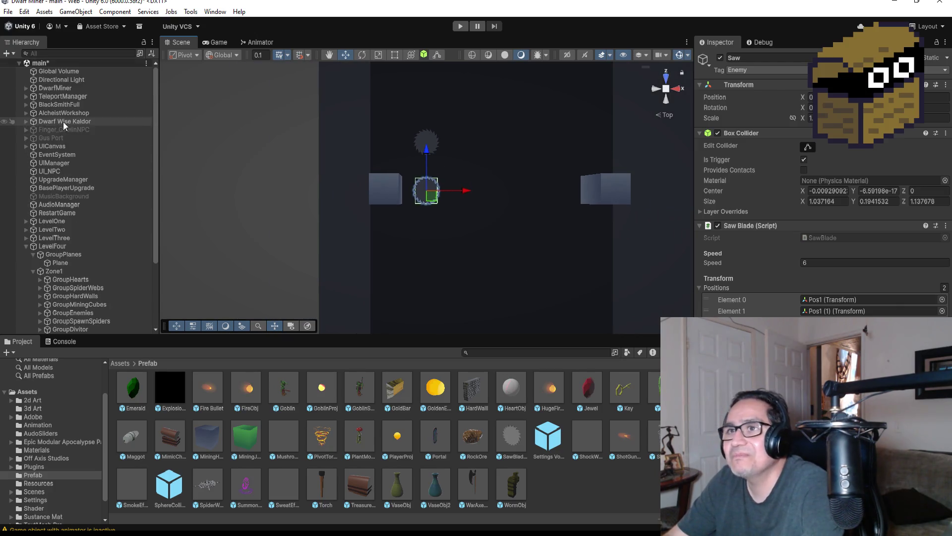
left_click(26, 97)
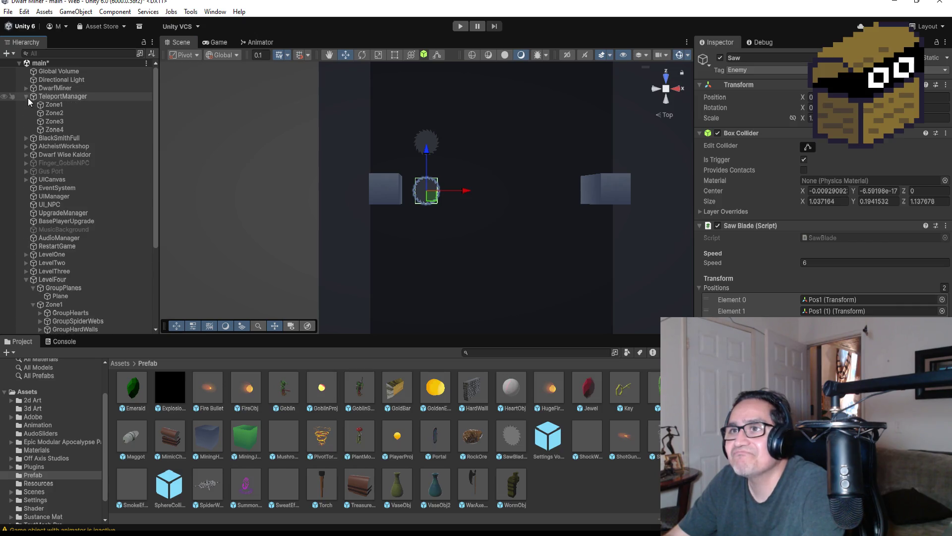
left_click(54, 129)
scroll(475, 163, "down", 5)
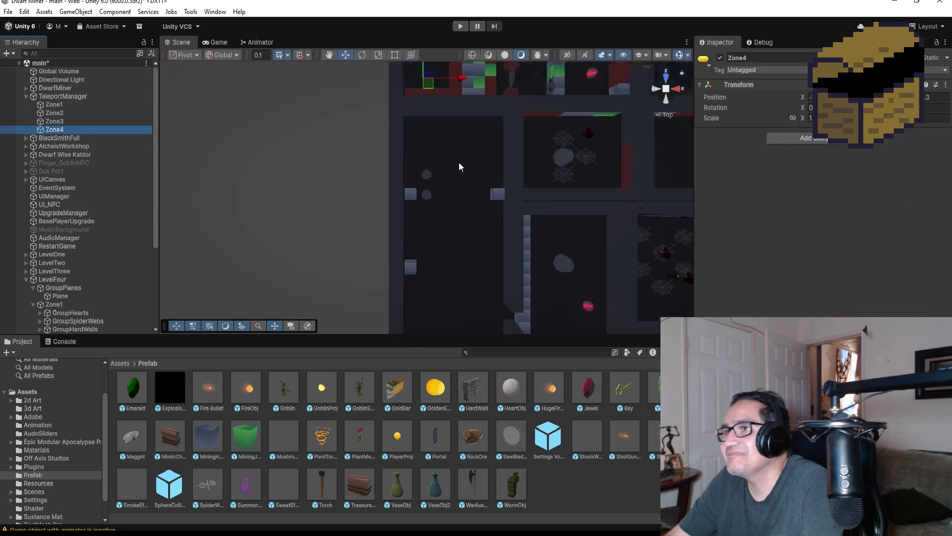
key("f")
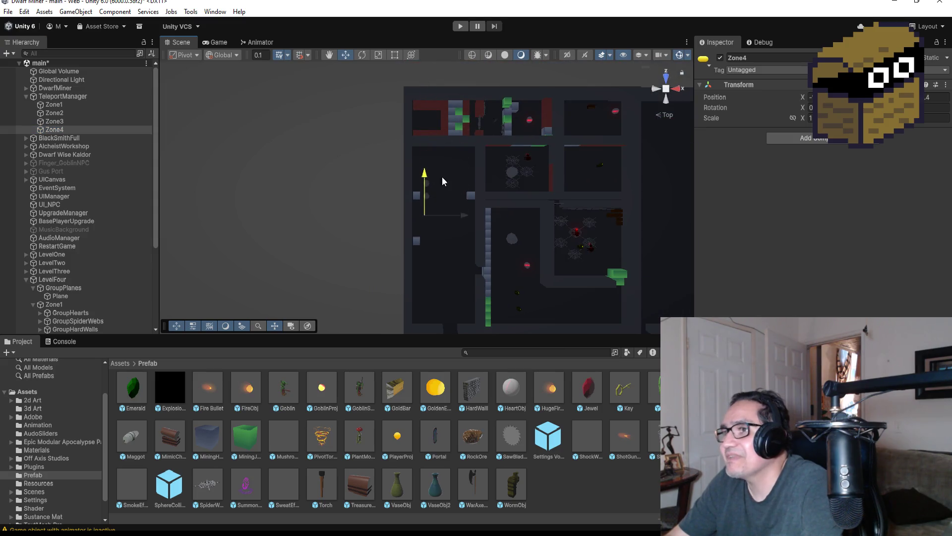
Drag Zone4 down into the lower saw-trap room and start a play test.
mouse_move(459, 272)
left_mouse_down()
mouse_move(504, 270)
mouse_move(482, 272)
left_mouse_up()
left_click_drag(444, 233, 444, 246)
left_click_drag(486, 286, 480, 286)
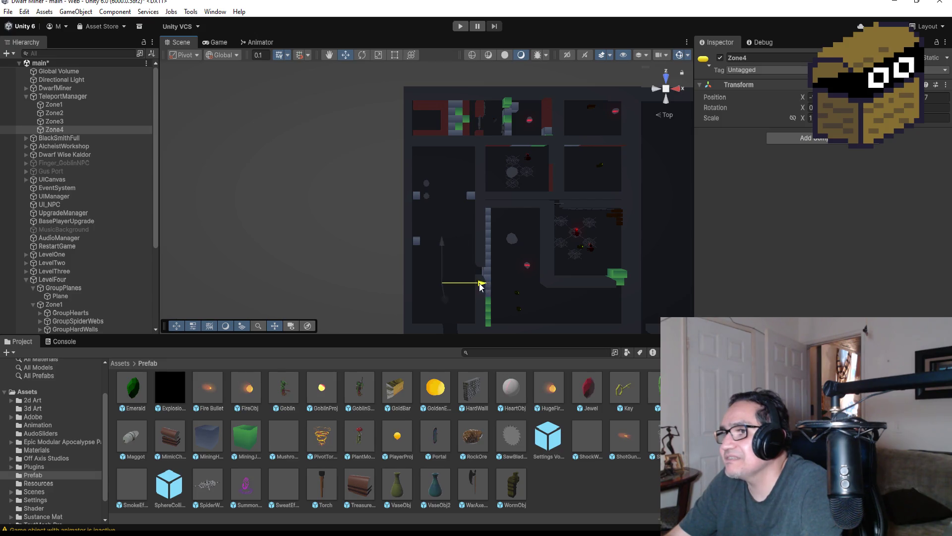
left_click(460, 26)
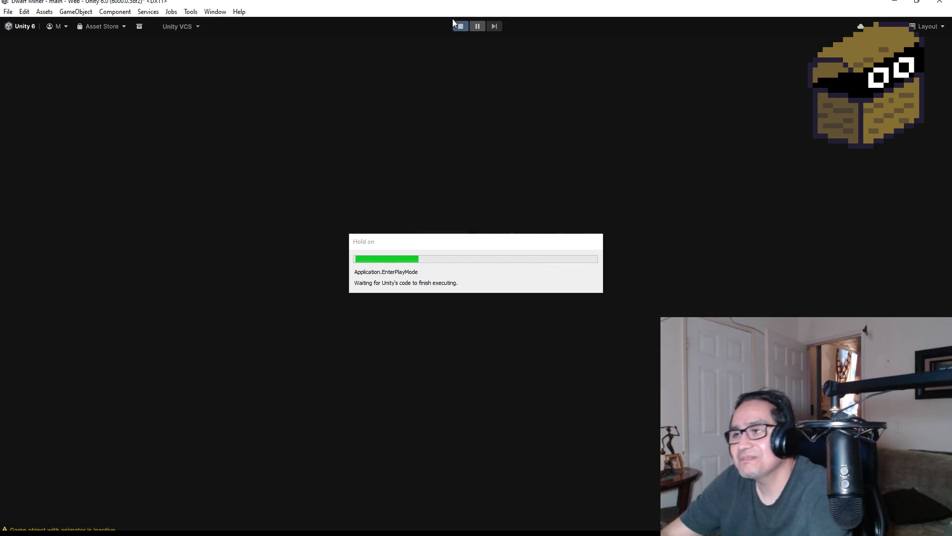
Walk from Zone4 into the cube room to watch the saw blade, then stop Play mode.
key("Escape")
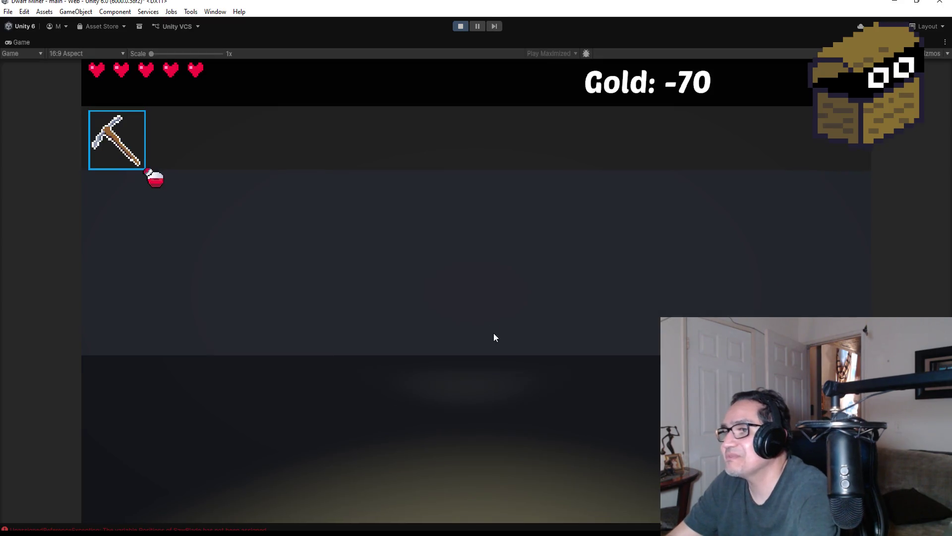
key("w")
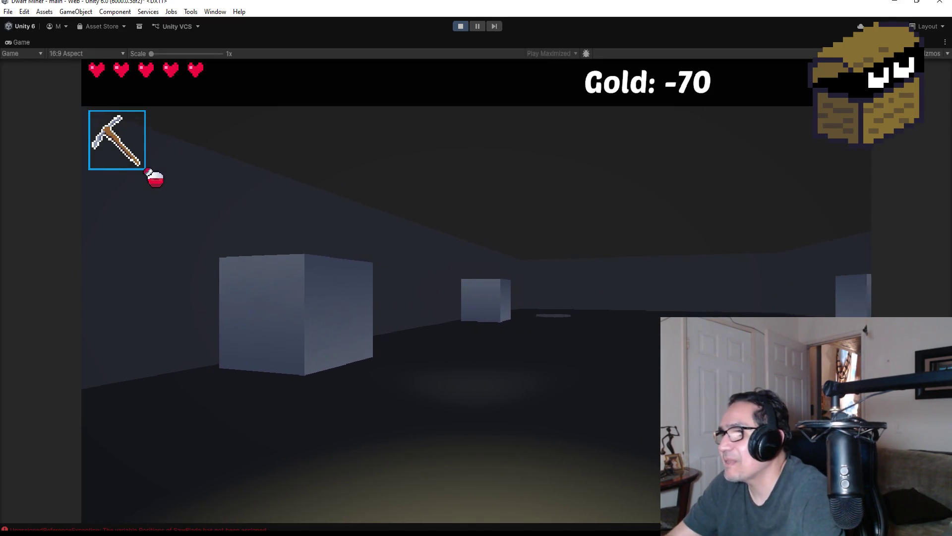
key("2")
key("w")
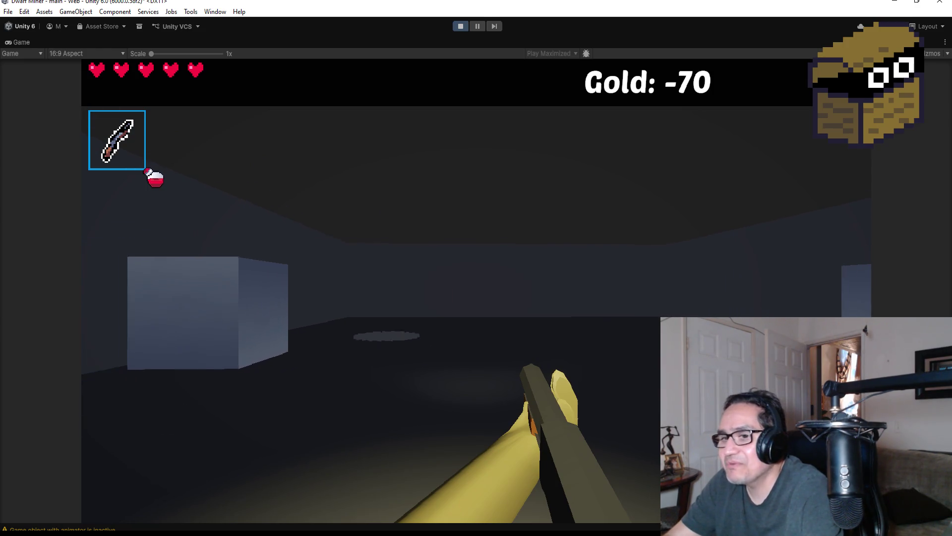
key("w")
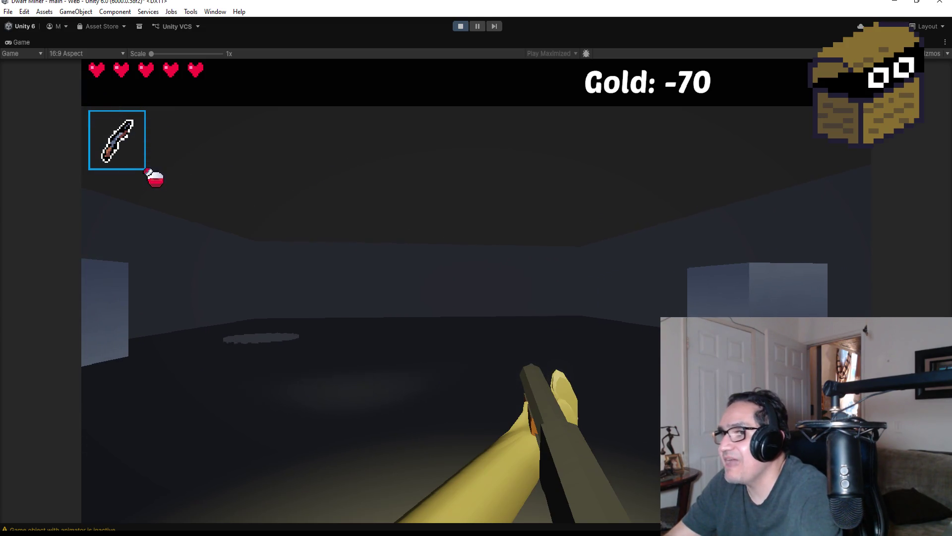
key("Escape")
left_click(461, 27)
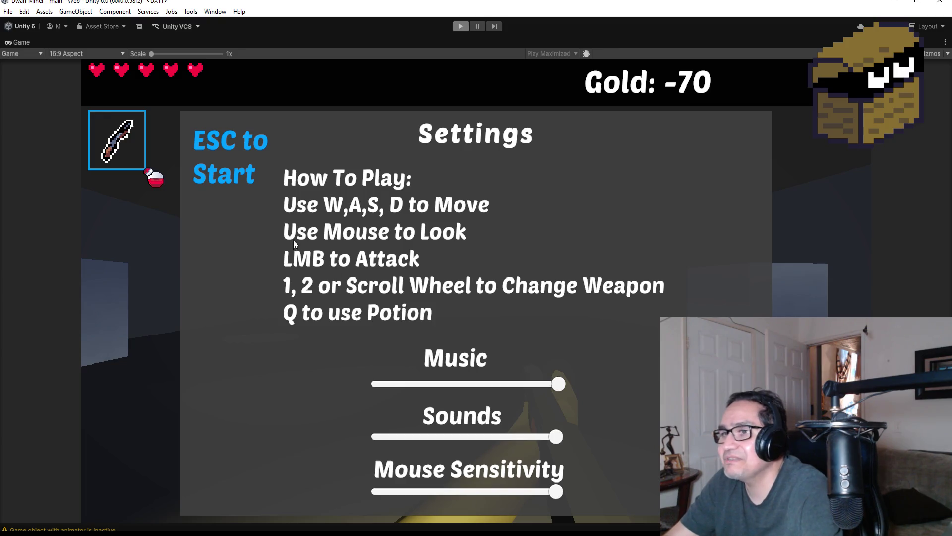
scroll(85, 311, "down", 3)
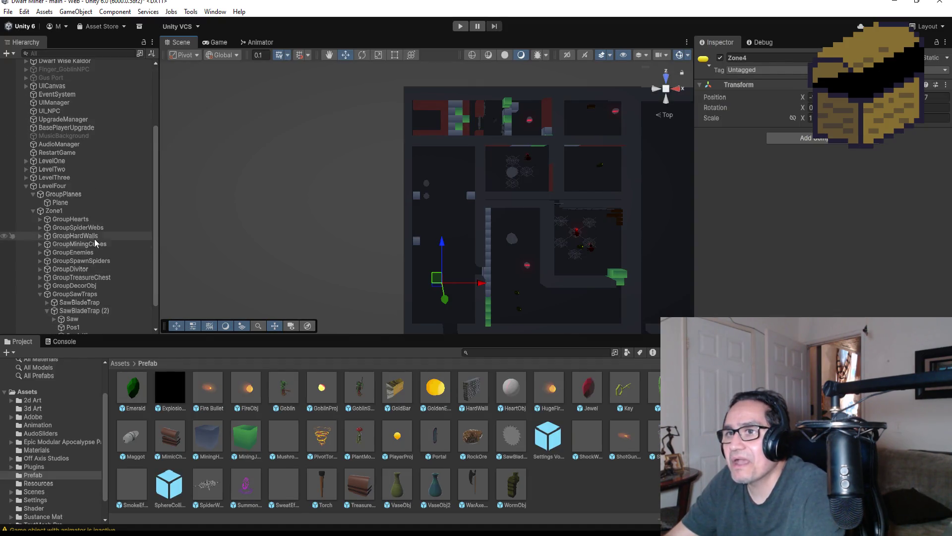
scroll(90, 308, "down", 3)
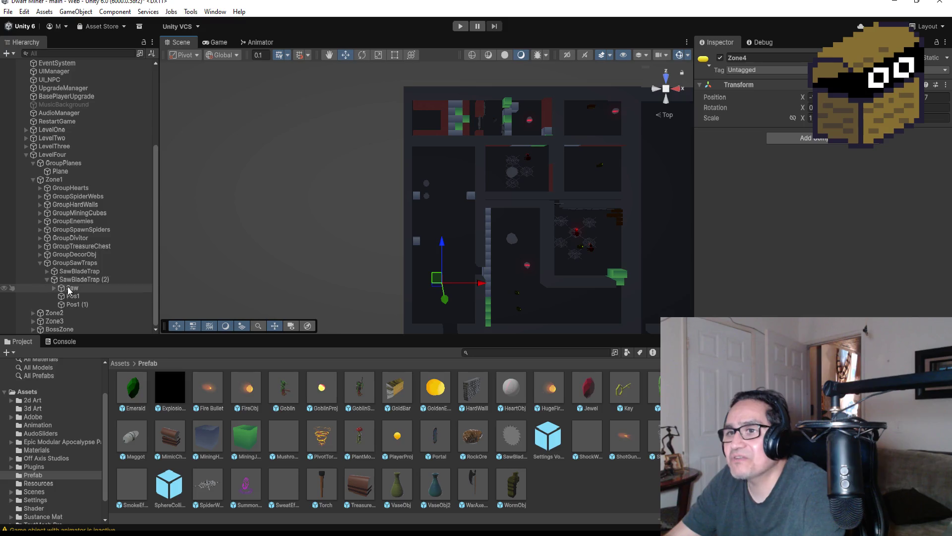
left_click(67, 289)
left_click(54, 288)
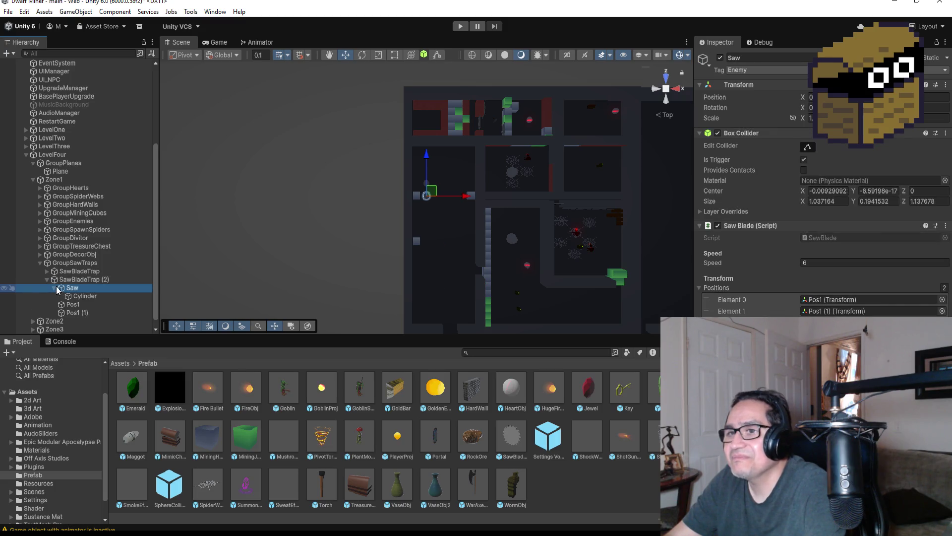
left_click(54, 288)
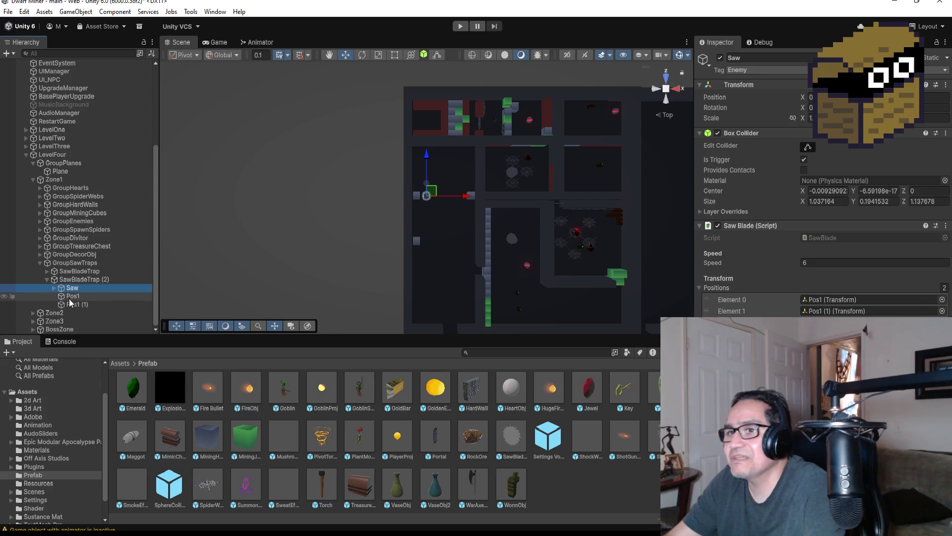
left_click(52, 279)
left_click(47, 271)
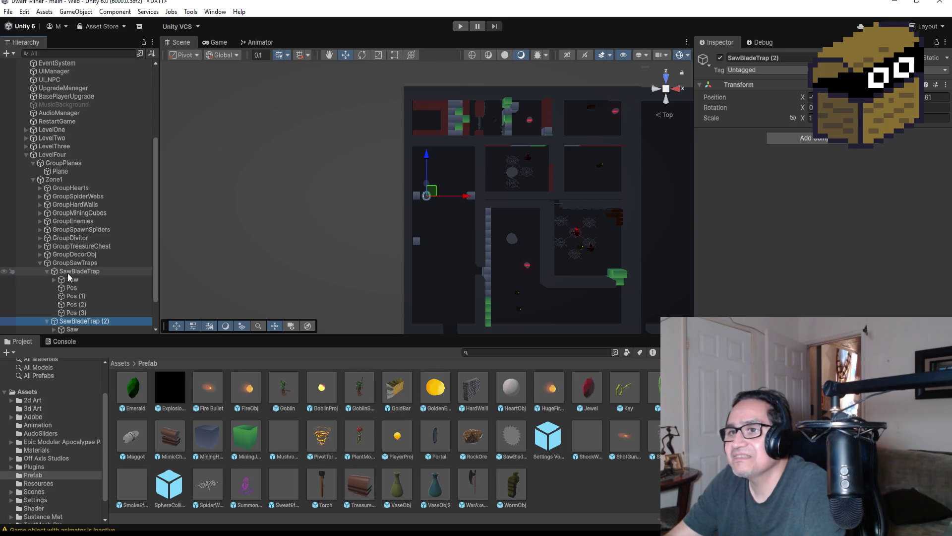
double_click(69, 279)
scroll(504, 209, "down", 4)
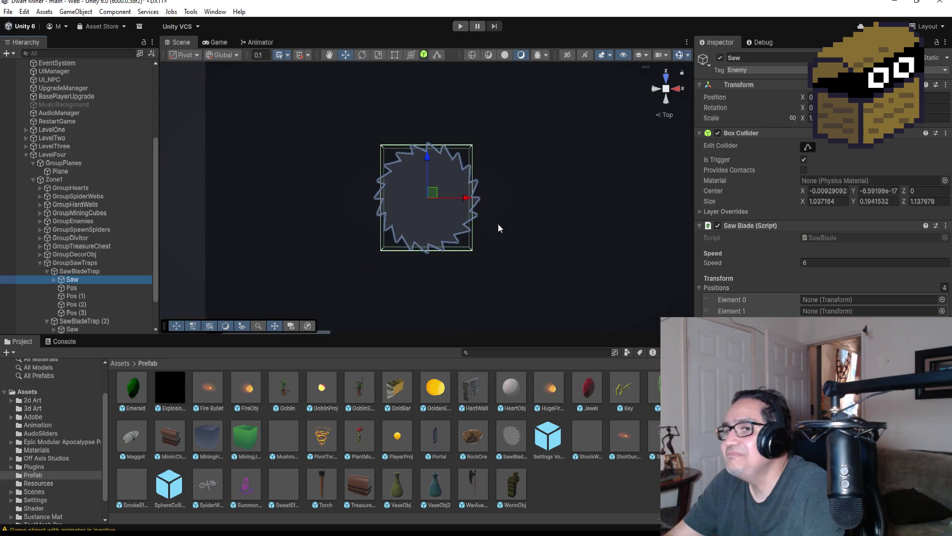
left_click(90, 287)
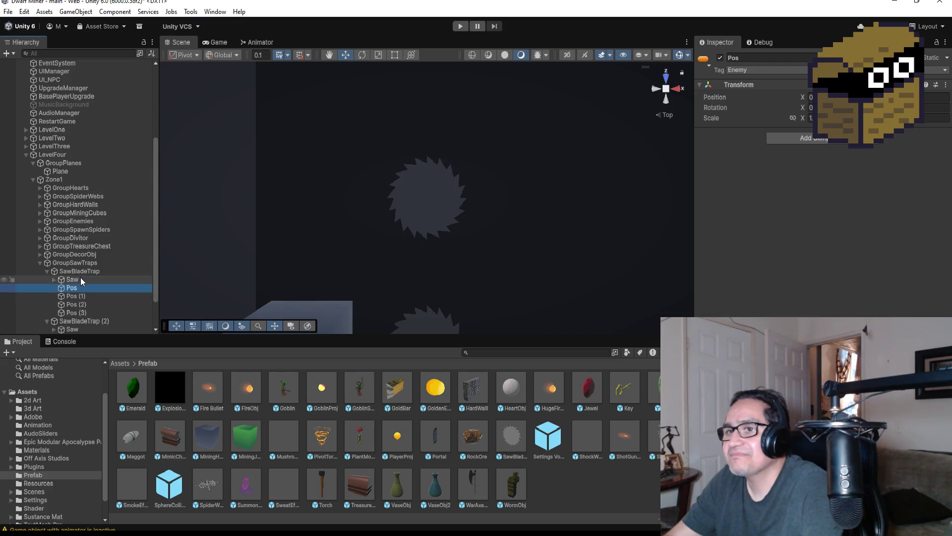
left_click(81, 279)
double_click(117, 287)
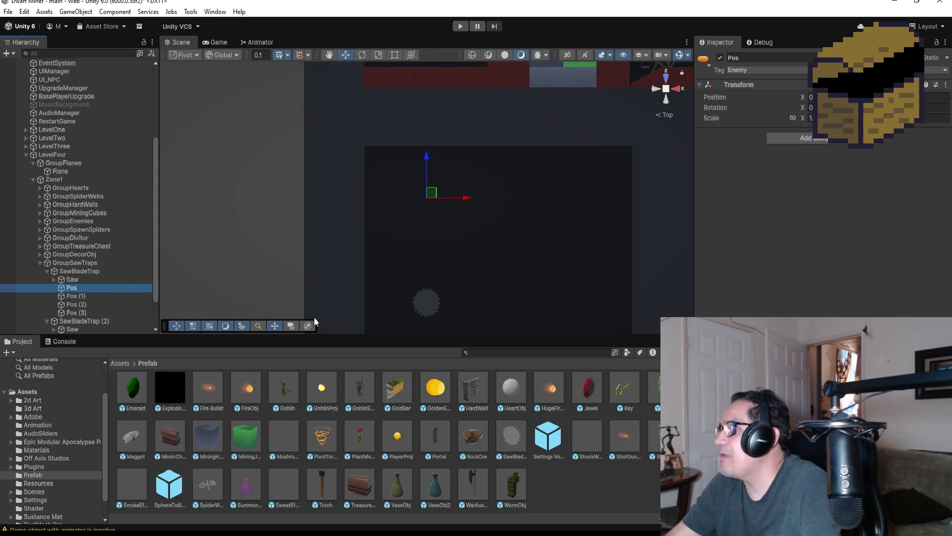
left_click(87, 295)
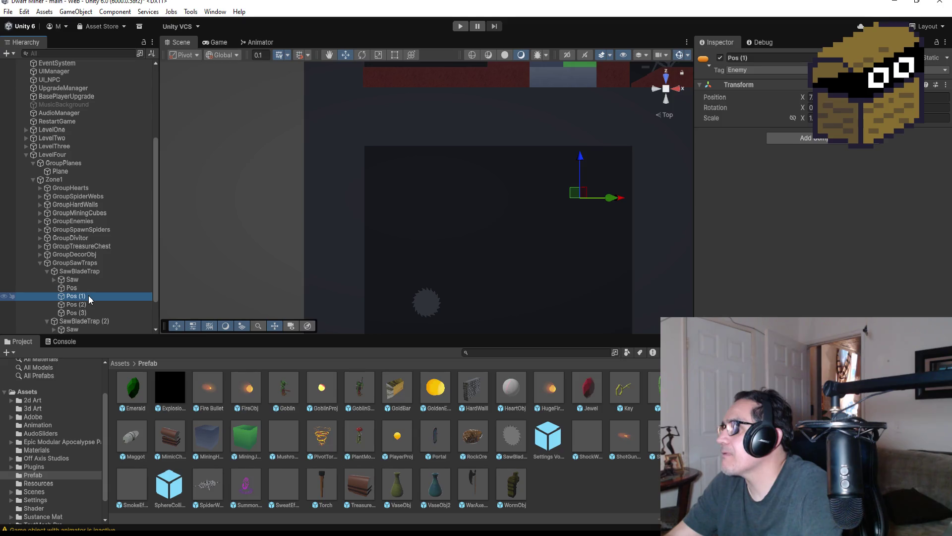
left_click(90, 303)
left_click(91, 311)
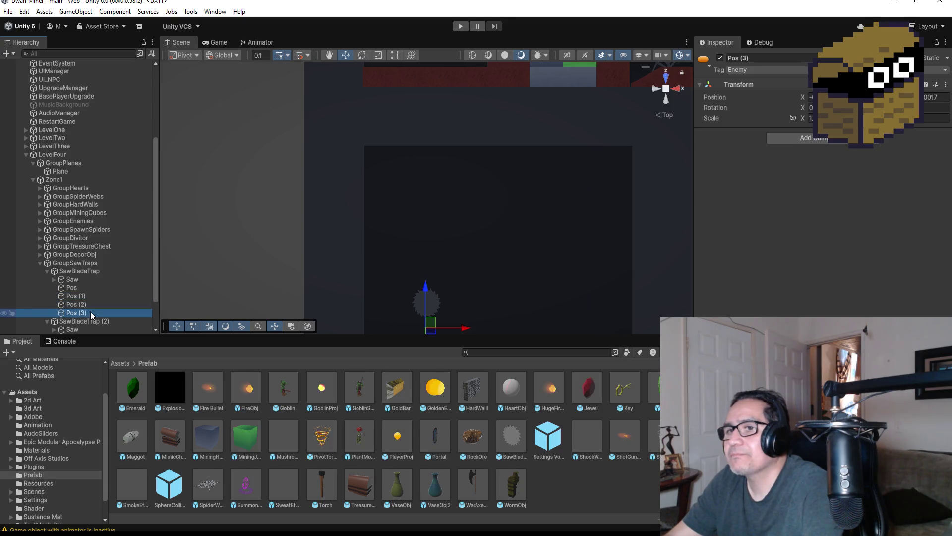
left_click(92, 297)
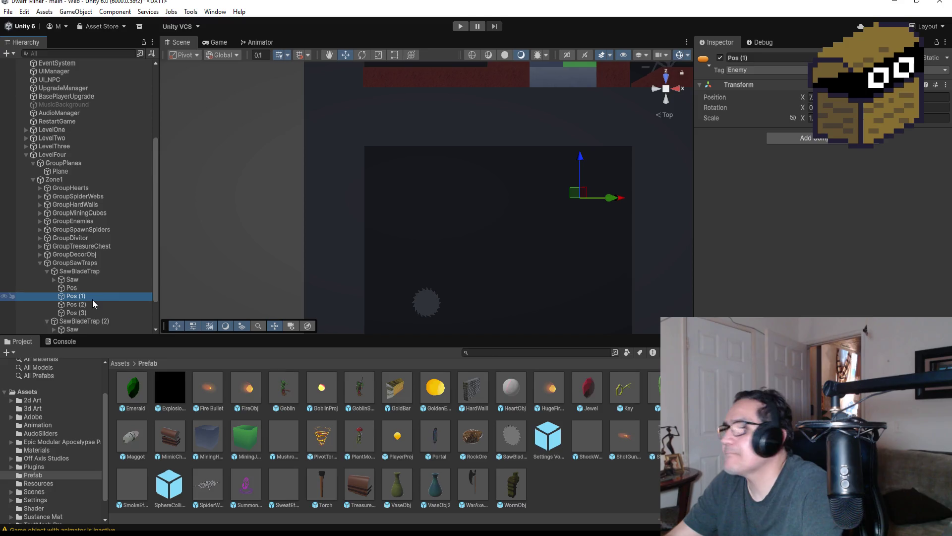
left_click(91, 307)
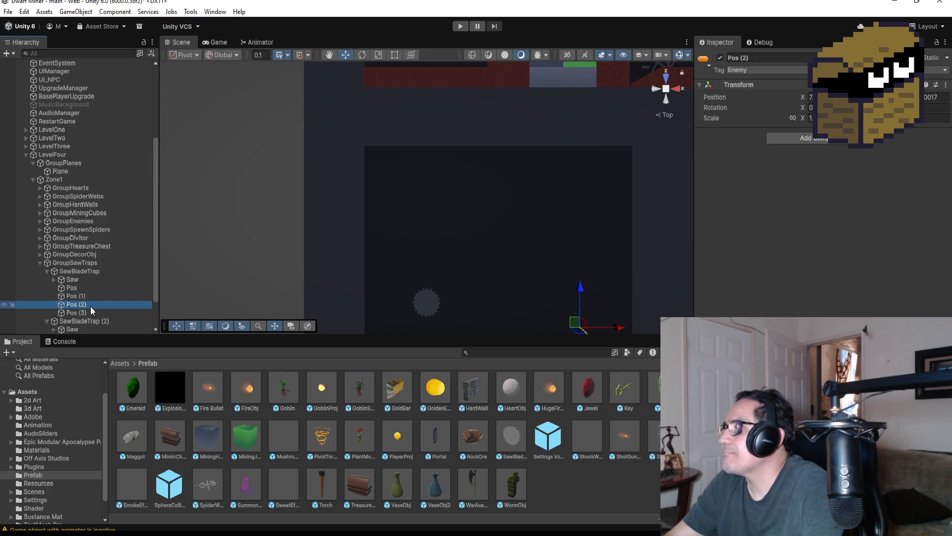
left_click(89, 314)
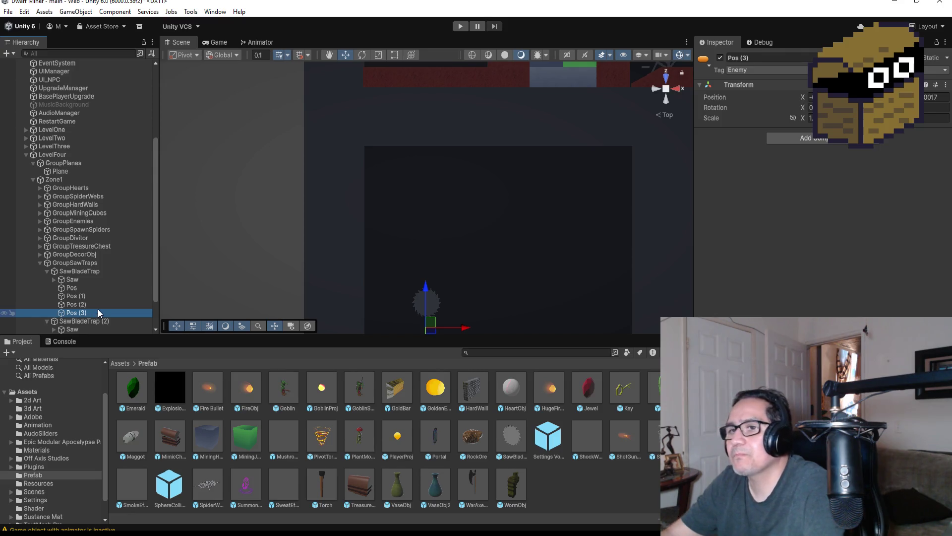
key("Delete")
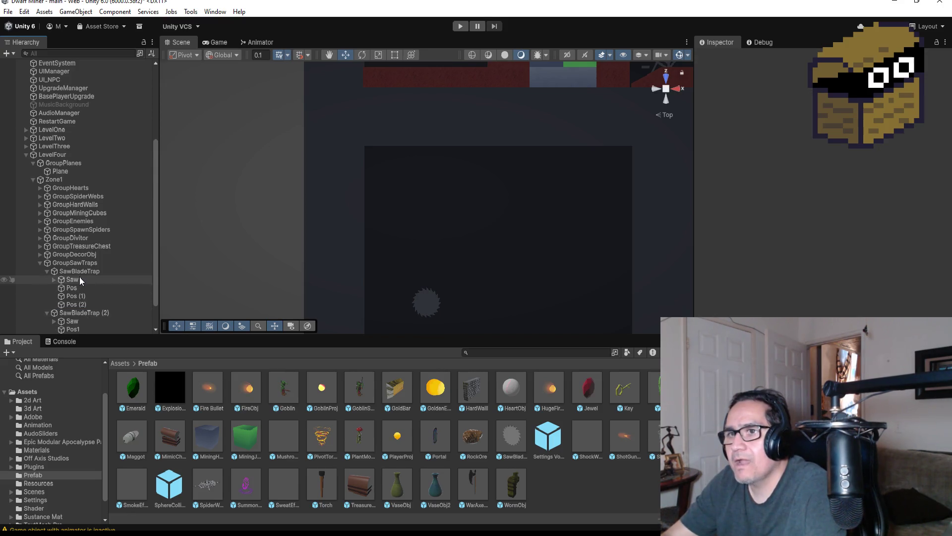
Undo the Pos (3) deletion and copy the Saw's Transform position.
key("ctrl+z")
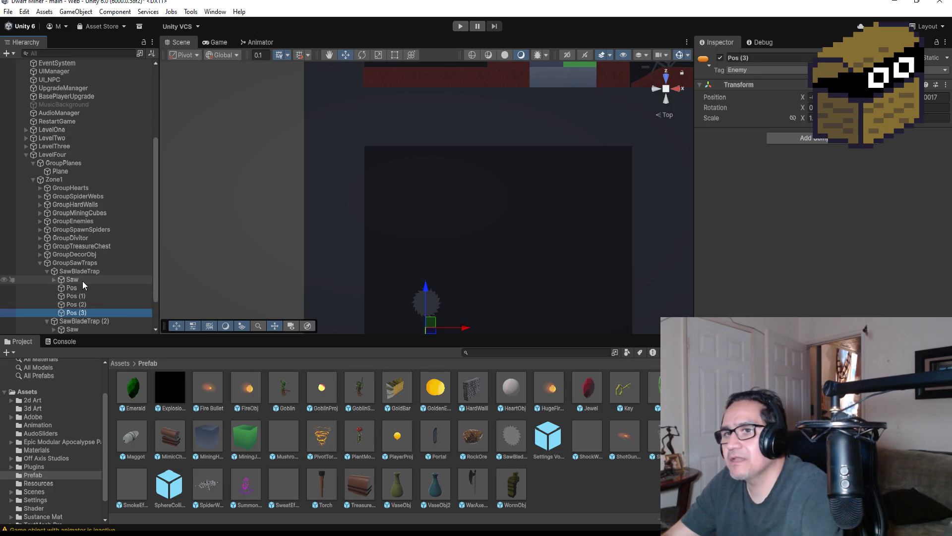
left_click(73, 279)
right_click(845, 86)
mouse_move(879, 168)
left_click(823, 168)
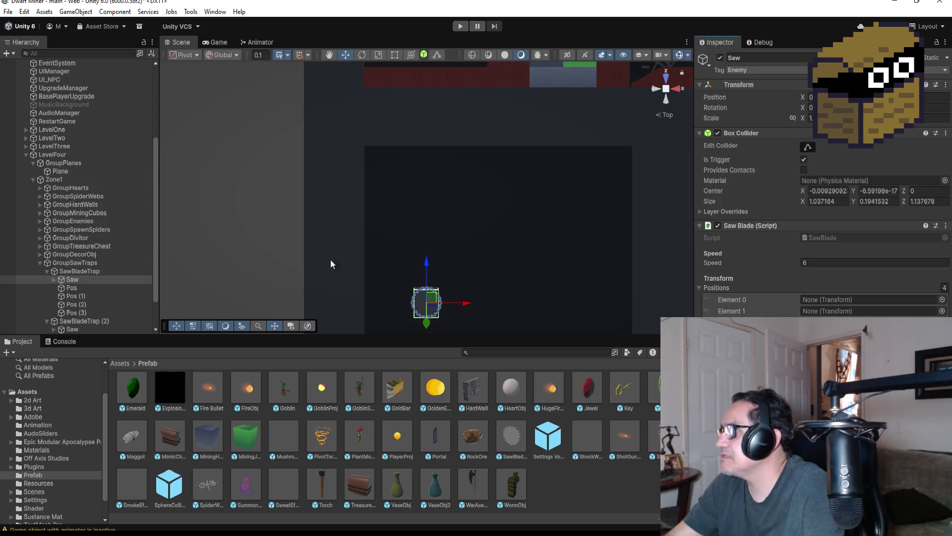
Paste the Saw's position onto Pos (3), then raise Pos (2) further up.
left_click(92, 311)
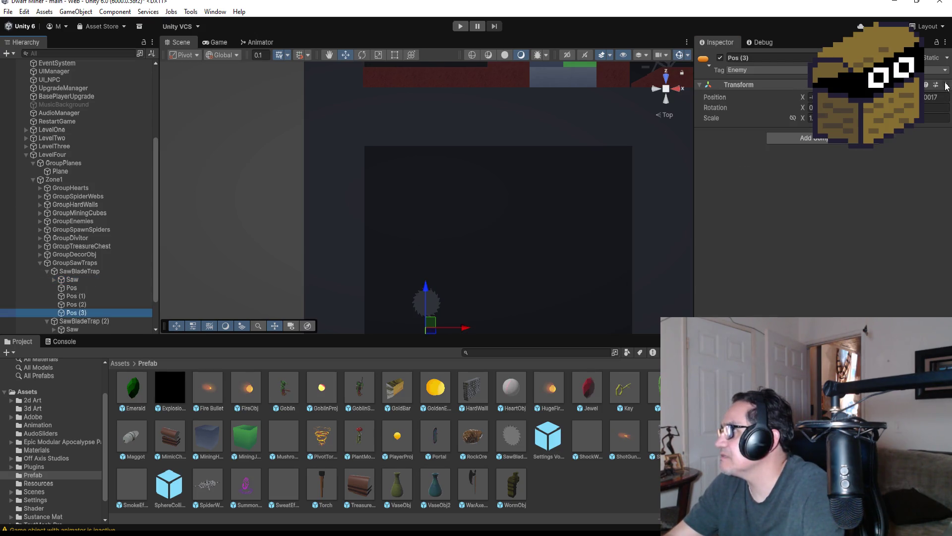
right_click(844, 86)
mouse_move(891, 182)
left_click(818, 180)
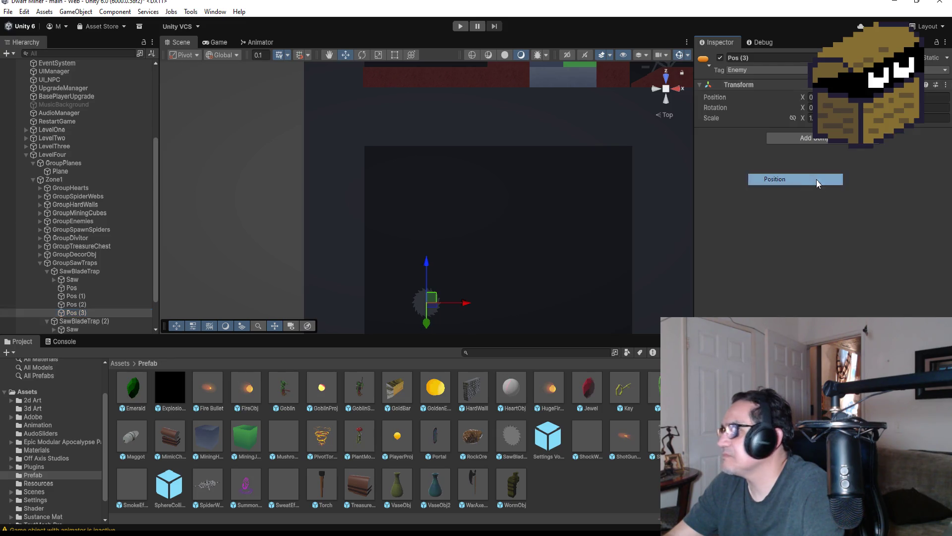
left_click(75, 304)
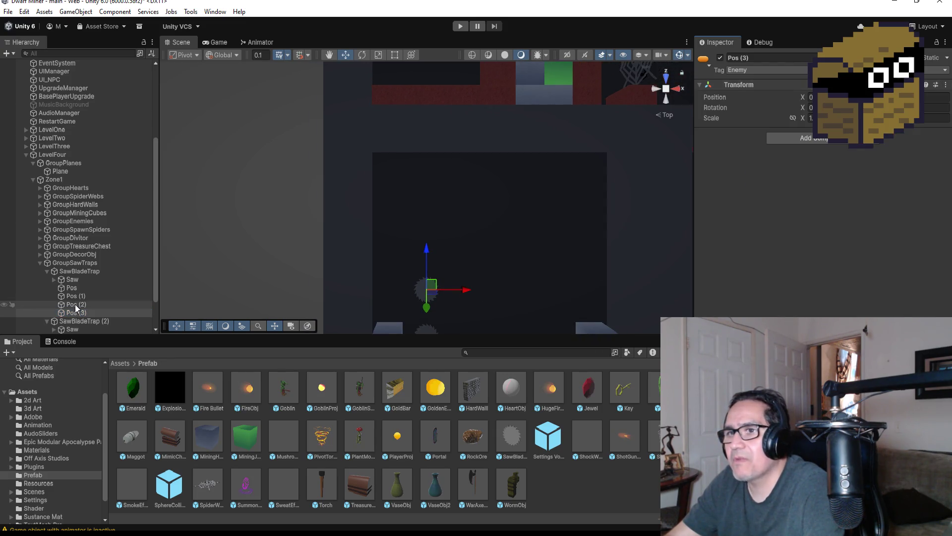
left_click_drag(562, 270, 566, 249)
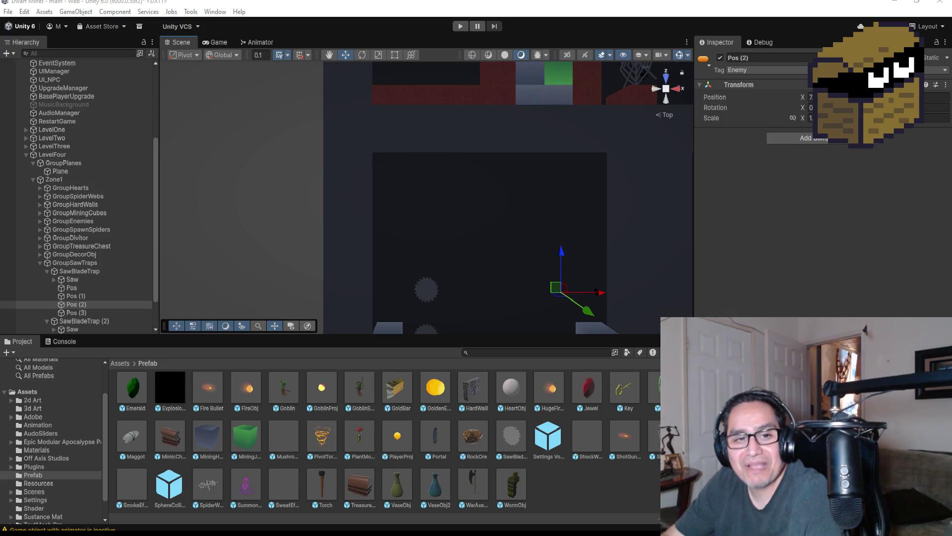
Delete the Pos (2) and Pos (3) waypoints.
left_click(85, 288)
left_click(87, 296)
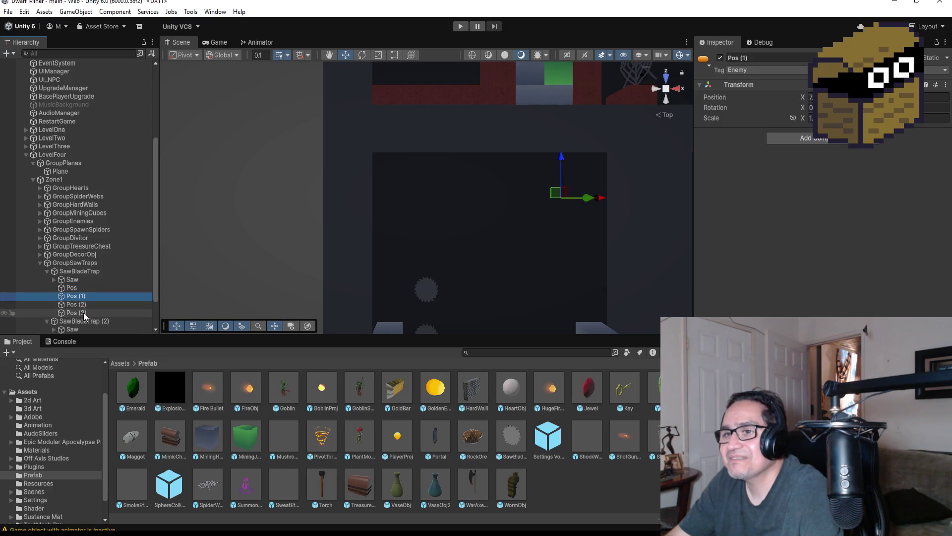
left_click(85, 304)
left_click(87, 313, "shift")
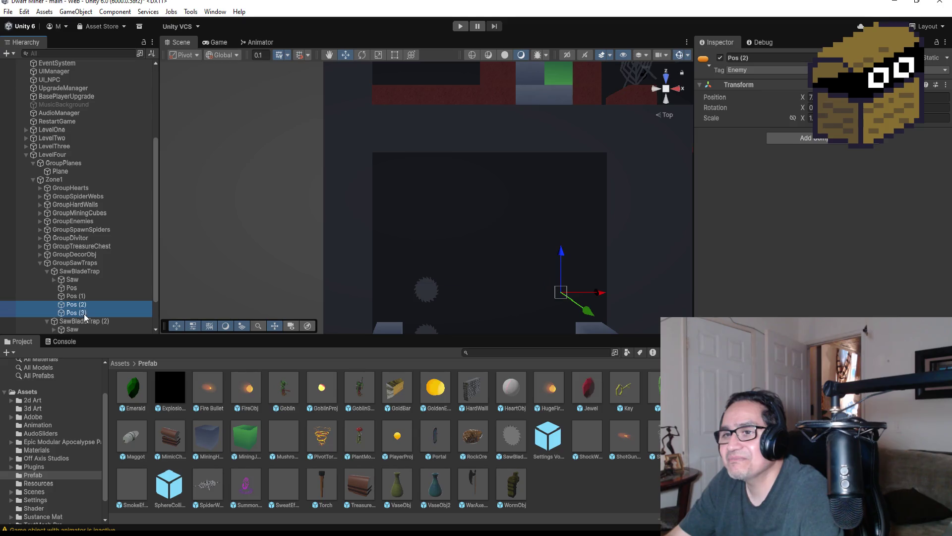
key("Delete")
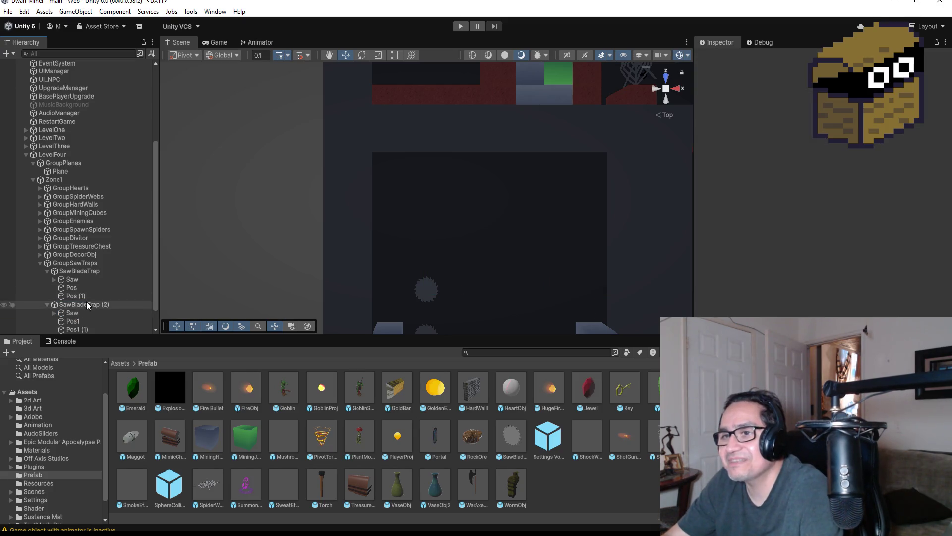
Duplicate Pos (1) into a lower Pos (2), then copy it into Pos (3) moved left to the saw.
left_click(75, 296)
key("ctrl+d")
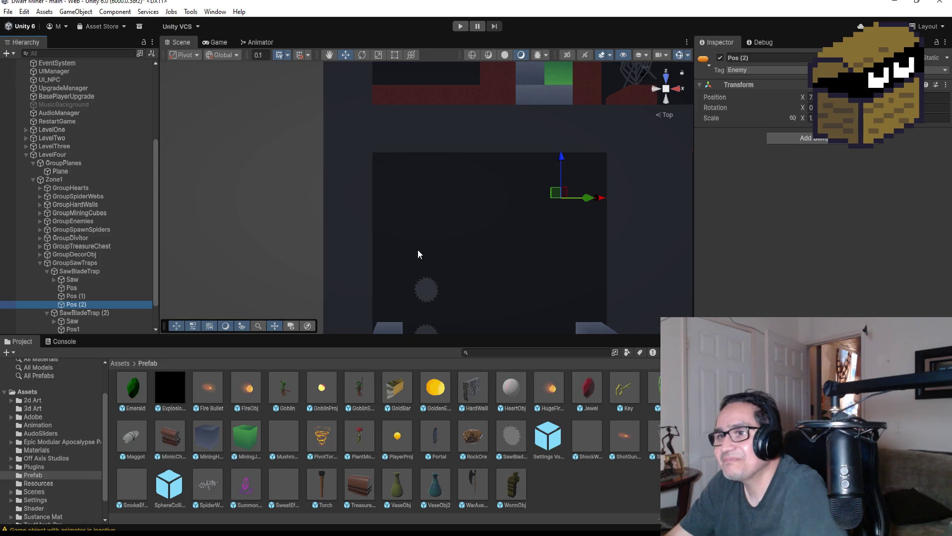
left_click_drag(559, 155, 565, 264)
left_click(97, 298)
left_click(95, 304)
key("ctrl+d")
left_click_drag(600, 306, 466, 312)
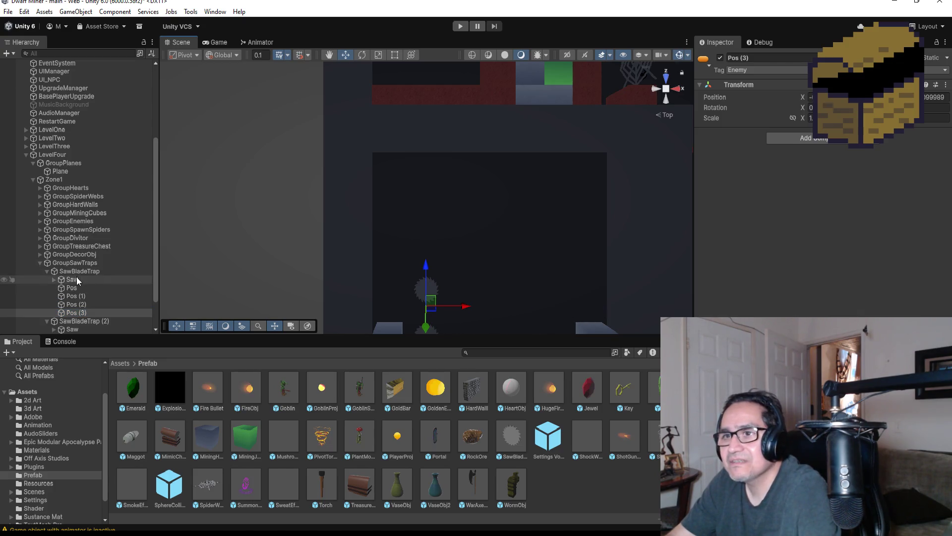
Assign Pos to Element 0 and Pos (1) to Element 1 of the Saw's Positions list.
left_click(75, 279)
left_click(72, 289)
mouse_move(73, 291)
left_mouse_down()
mouse_move(843, 310)
mouse_move(843, 300)
left_mouse_up()
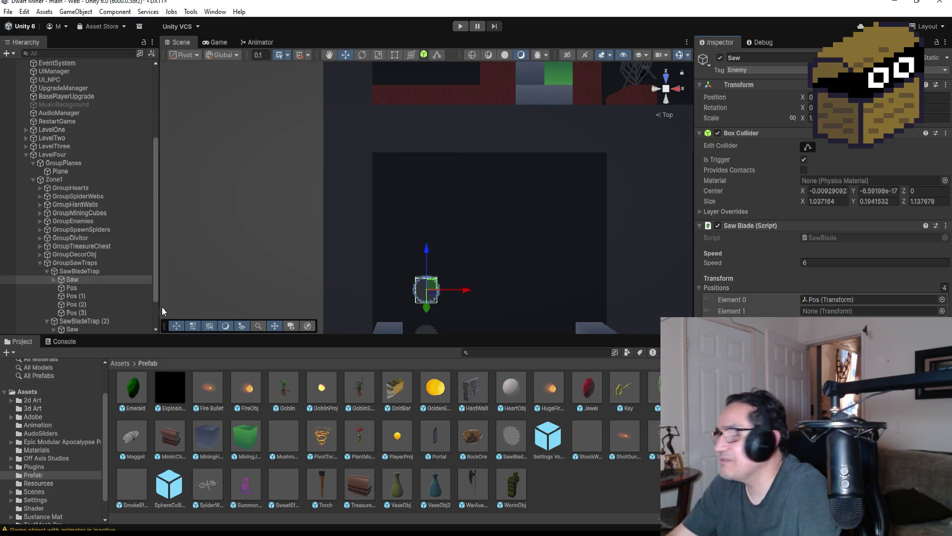
left_click_drag(77, 296, 843, 310)
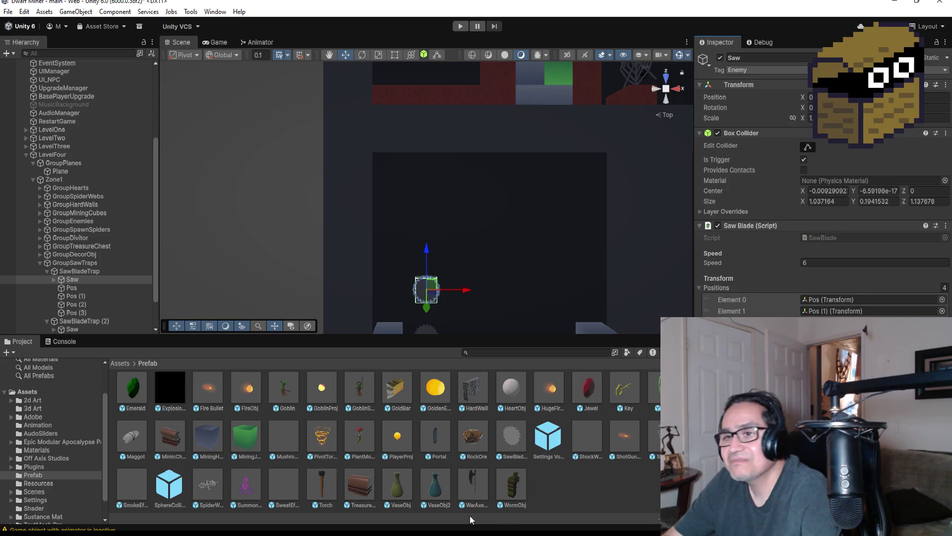
left_click(48, 271)
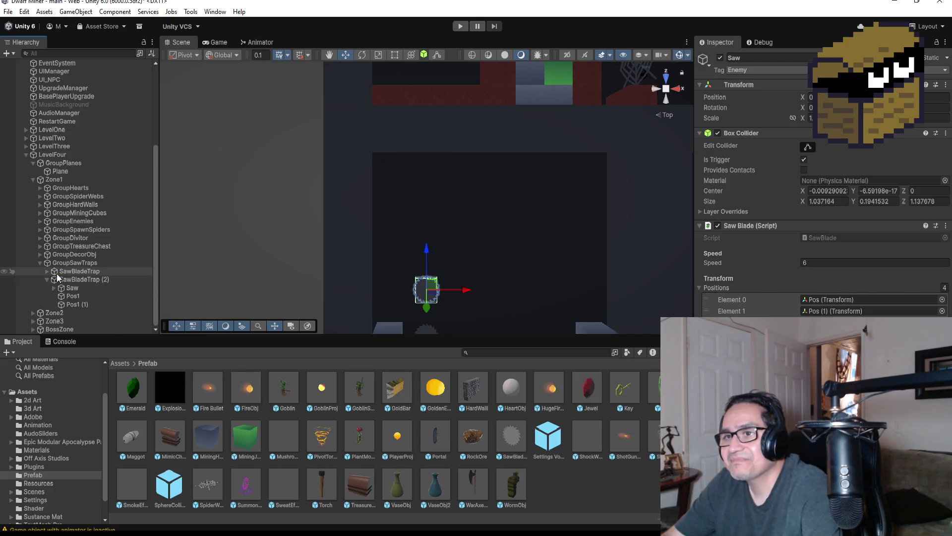
Copy the Transform values of SawBladeTrap (2)'s Saw.
left_click(75, 271)
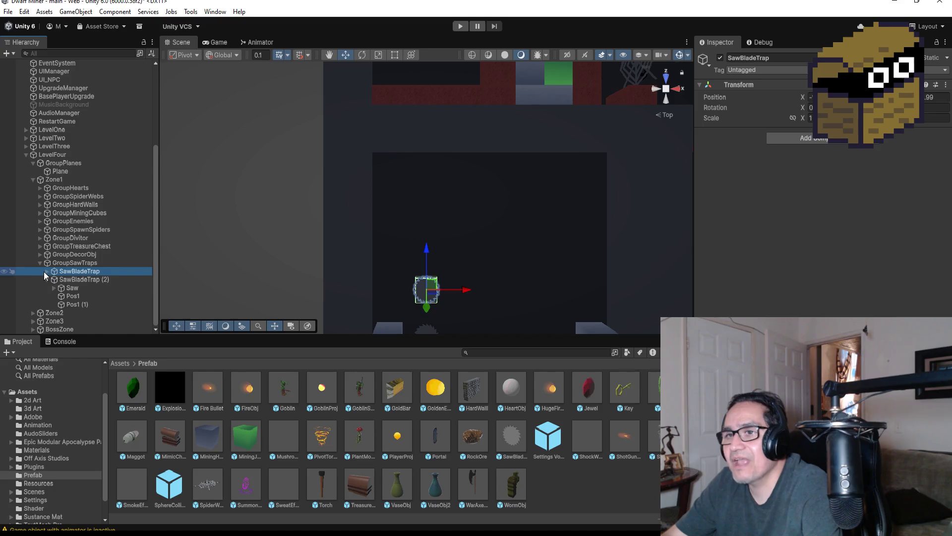
left_click(47, 270)
left_click(129, 281)
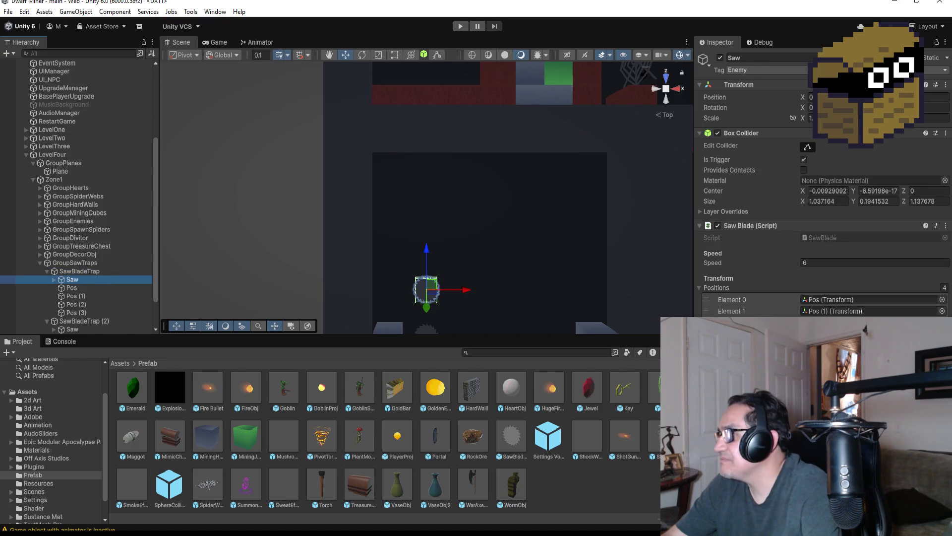
left_click(47, 271)
left_click(79, 279)
double_click(106, 279)
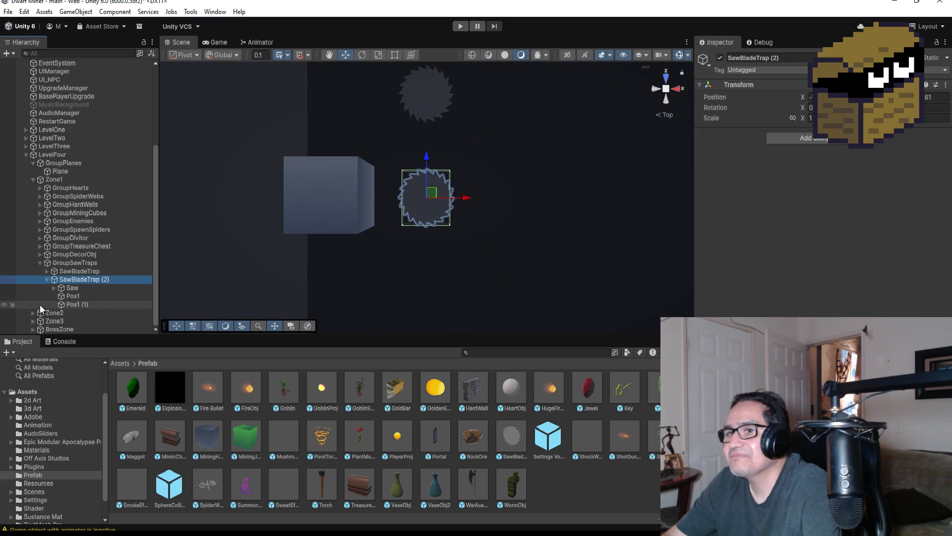
left_click(84, 288)
left_click(91, 295)
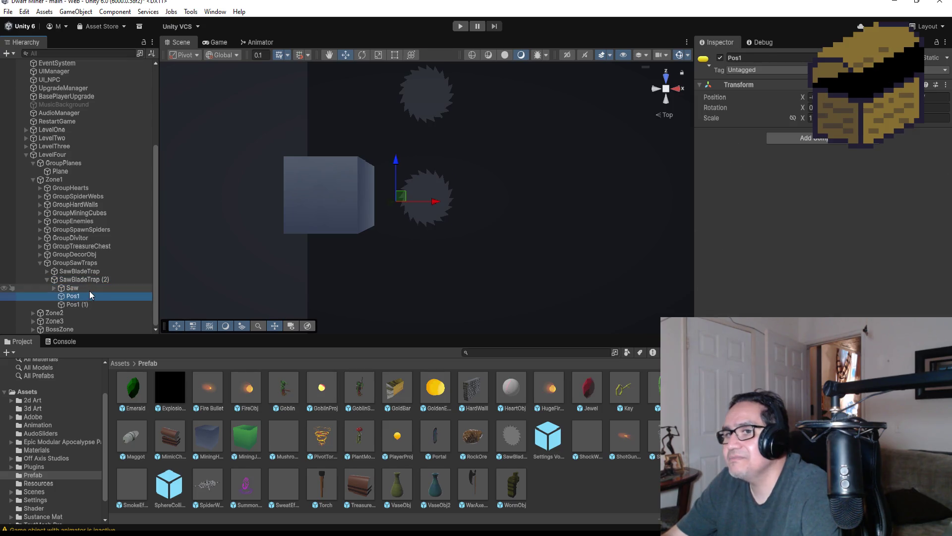
left_click(73, 288)
right_click(941, 98)
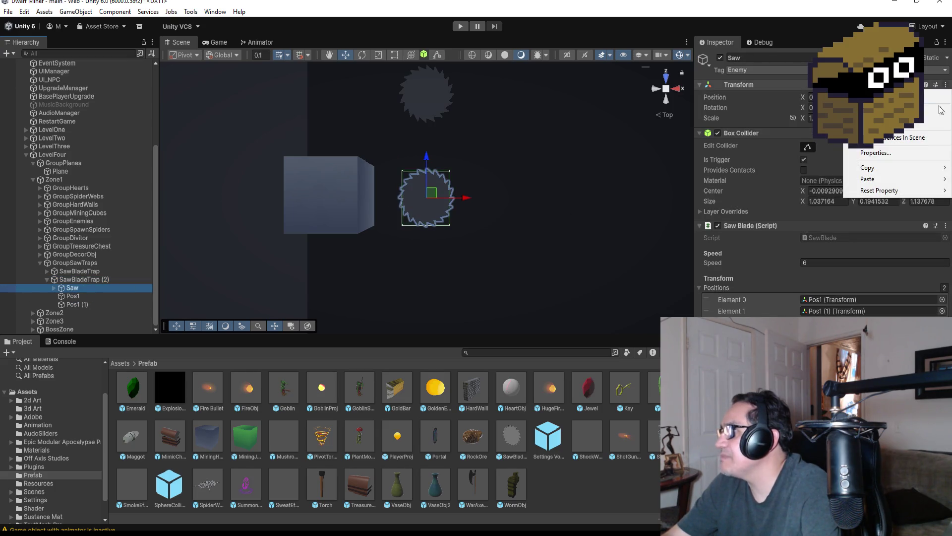
mouse_move(909, 170)
left_click(822, 170)
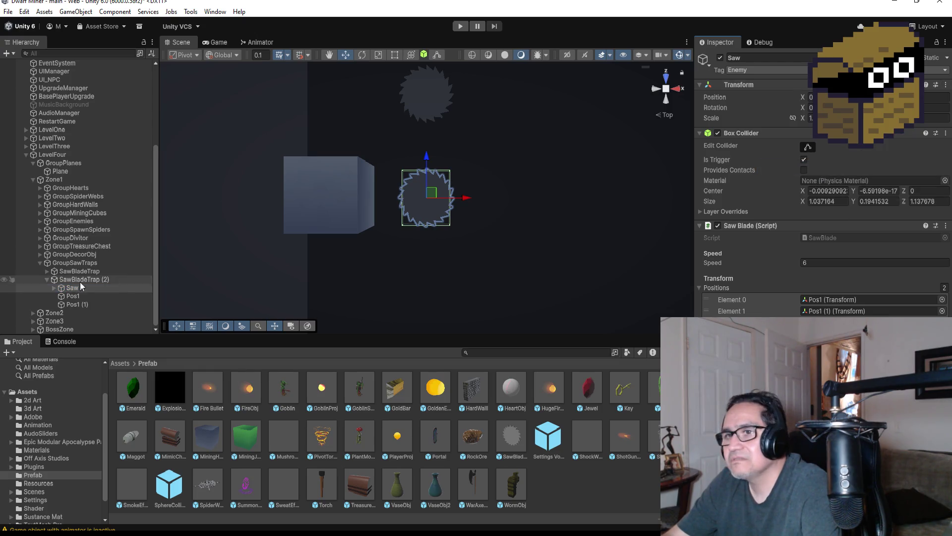
Paste the saw's position onto the Pos1 waypoint.
left_click(81, 296)
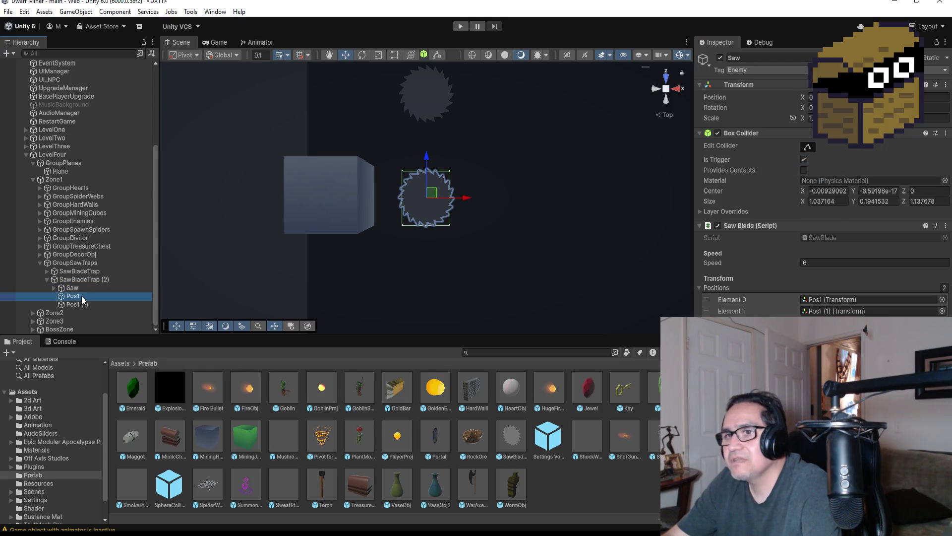
left_click(947, 88)
mouse_move(900, 177)
left_click(816, 177)
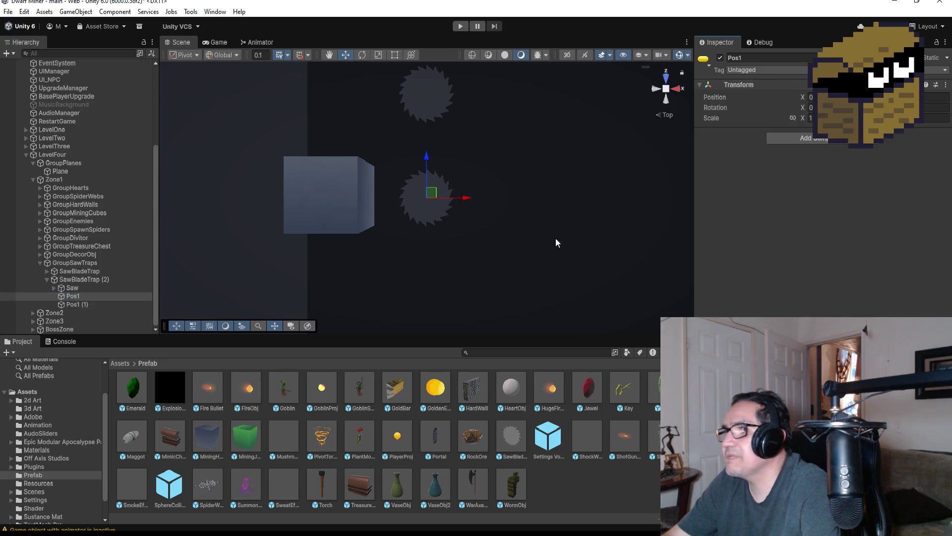
Paste the same position onto Pos1 (1) and drag it right to X 8, beside the right cube.
left_click(84, 305)
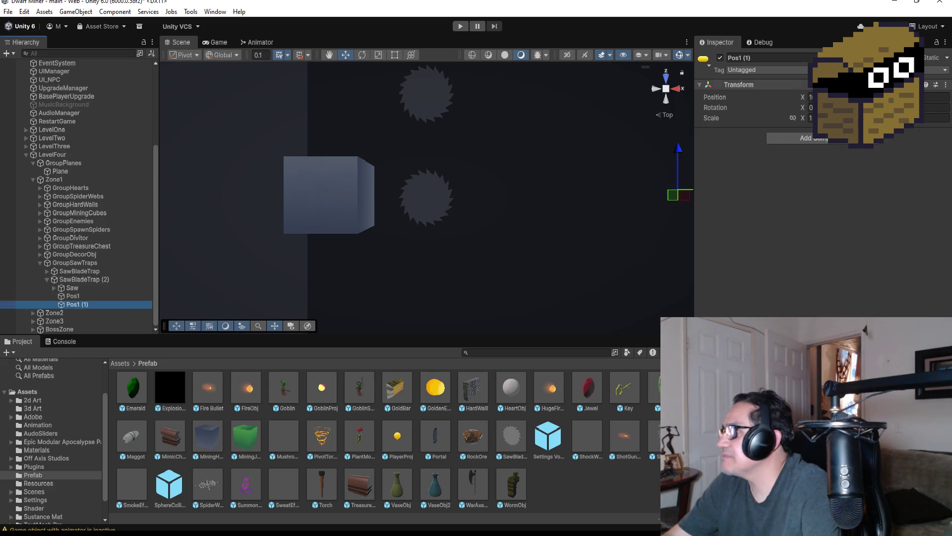
left_click(947, 85)
mouse_move(878, 179)
left_click(768, 182)
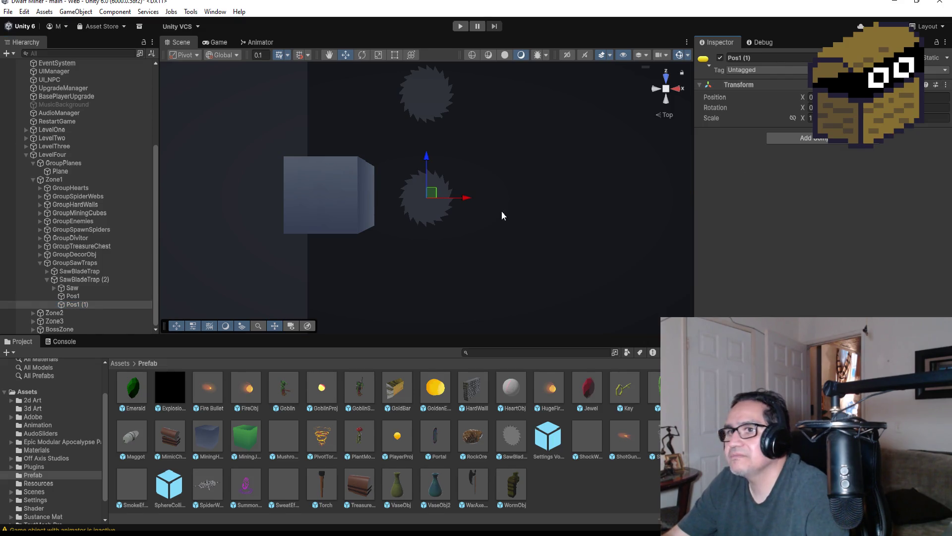
left_click_drag(467, 197, 650, 203)
scroll(650, 208, "down", 3)
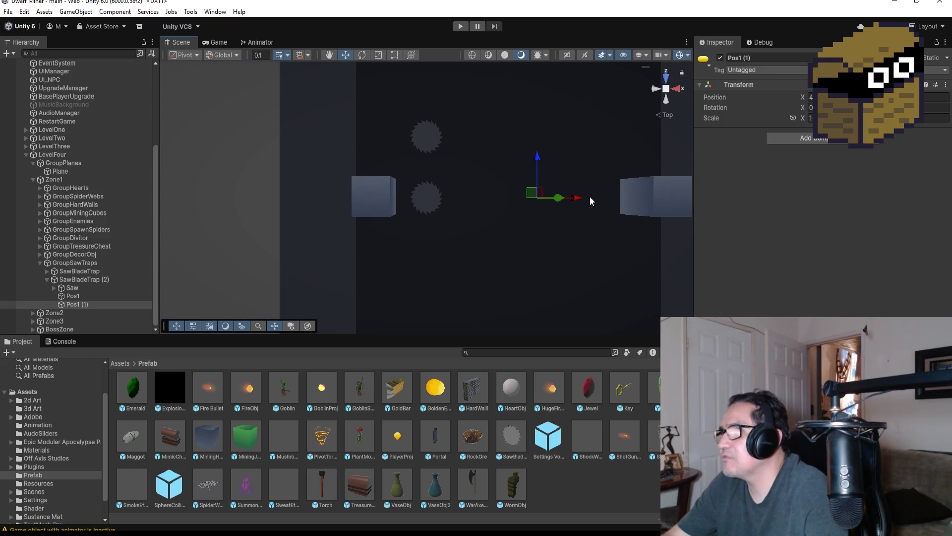
left_click_drag(579, 198, 647, 196)
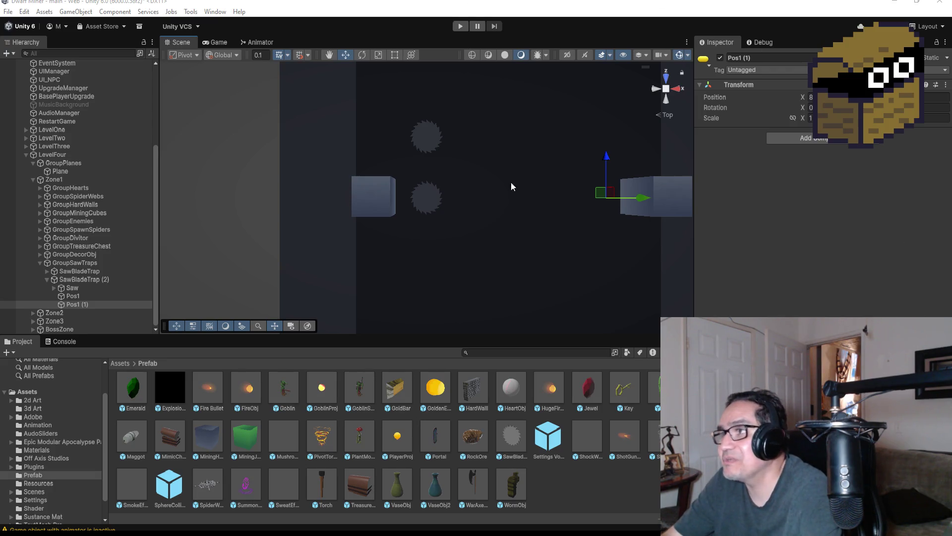
left_click(459, 26)
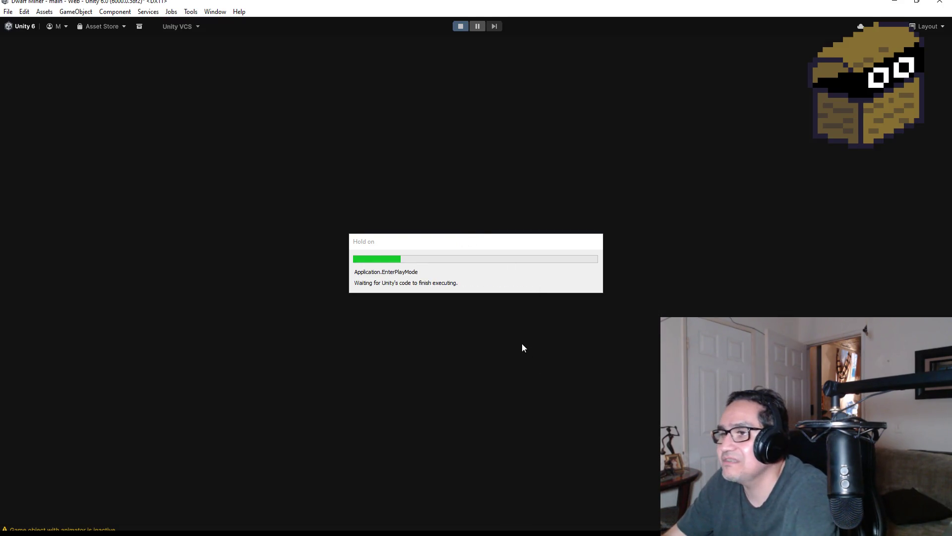
key("Escape")
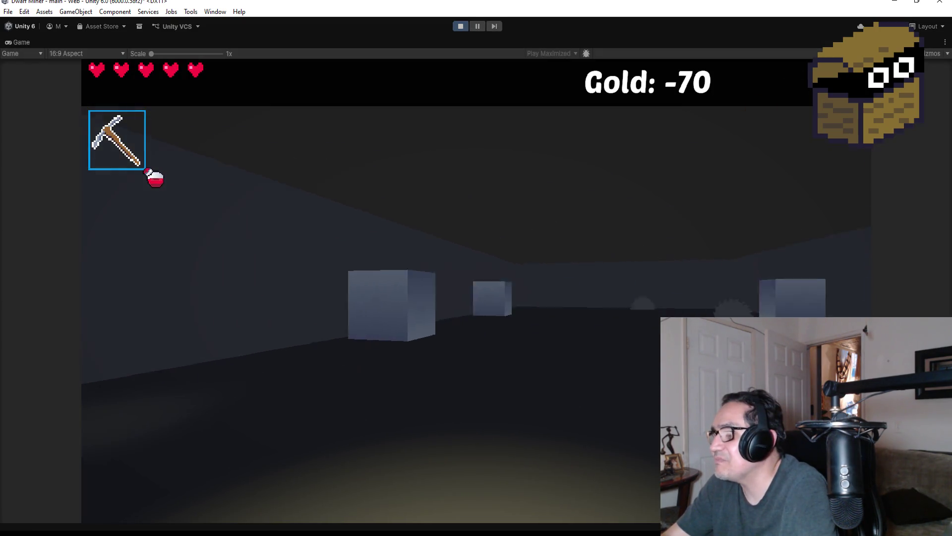
scroll(476, 268, "down", 1)
key("w")
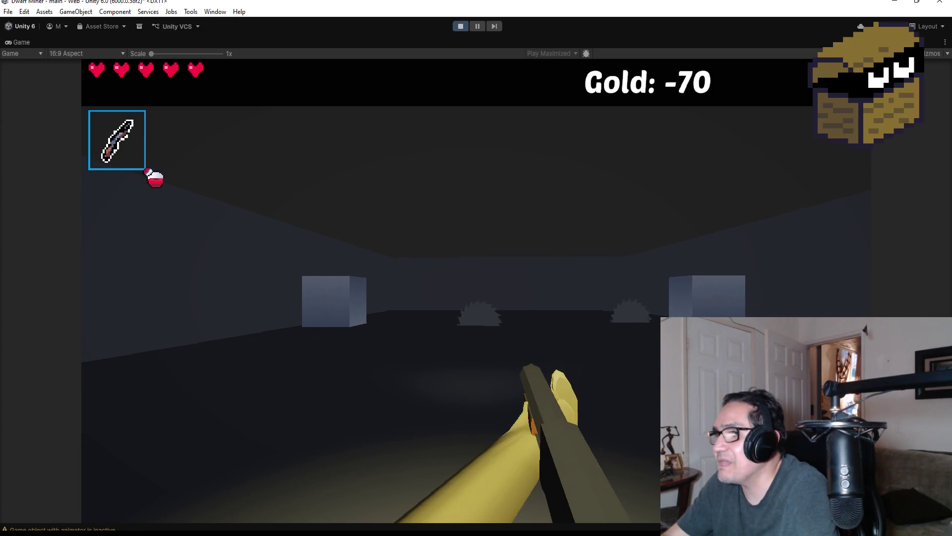
left_click(476, 267)
key("w")
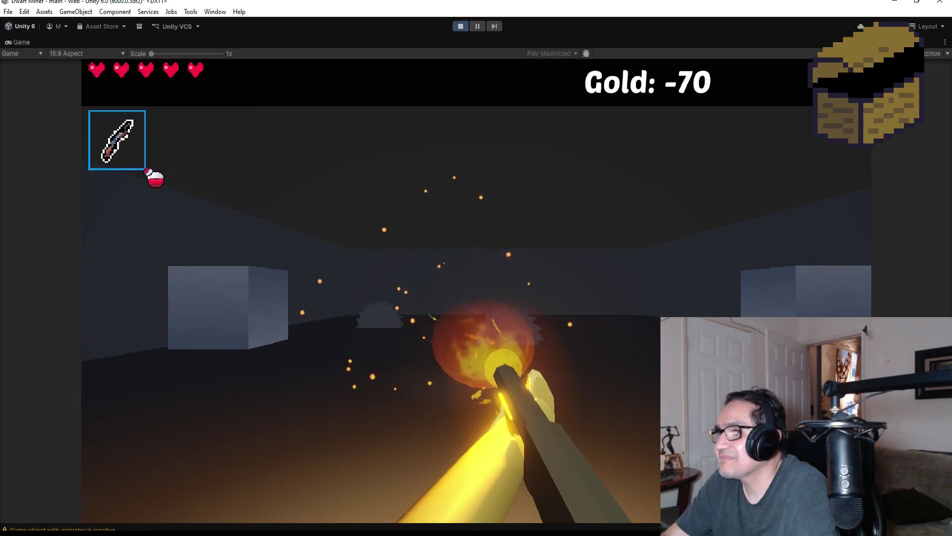
left_click(476, 268)
left_click(476, 268)
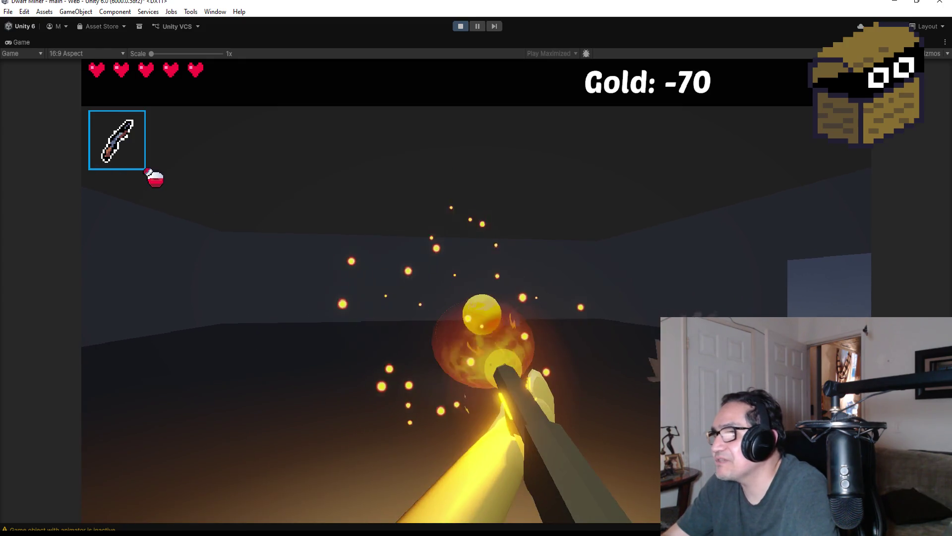
left_click(476, 267)
key("Escape")
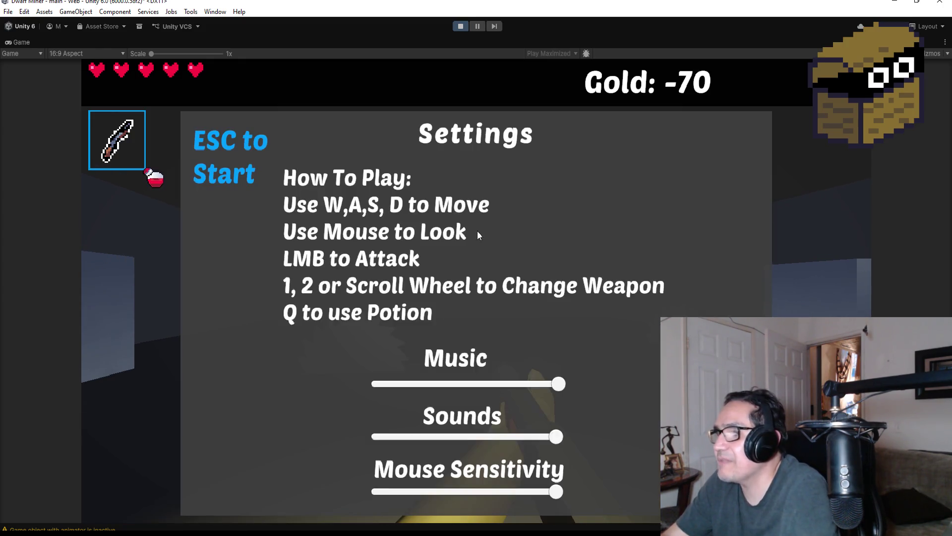
left_click(459, 25)
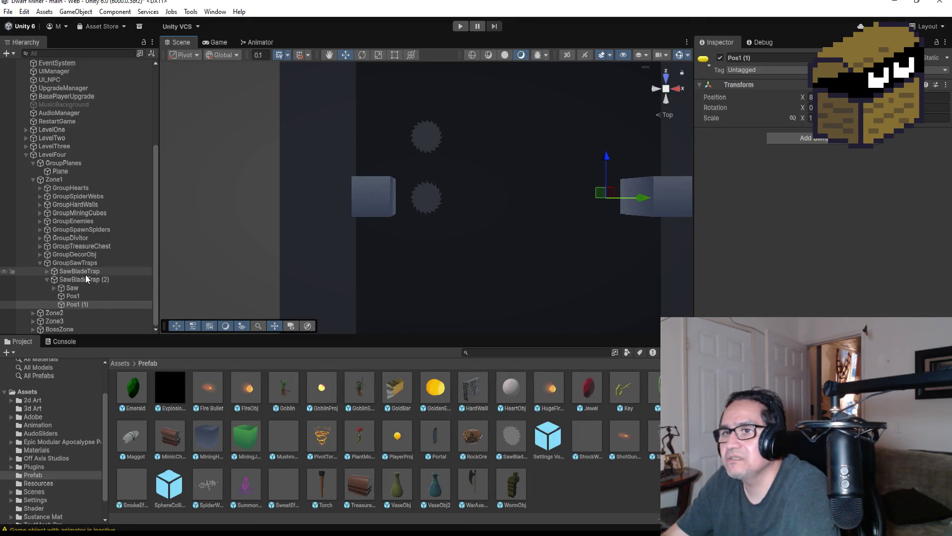
Set the first SawBladeTrap's X rotation to 90 and start a play test.
left_click(61, 271)
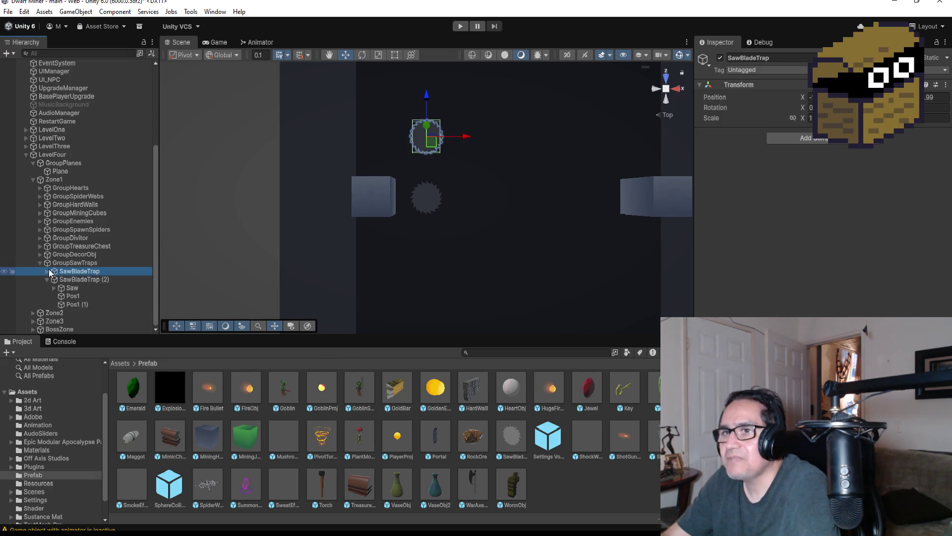
left_click(46, 271)
left_click(64, 281)
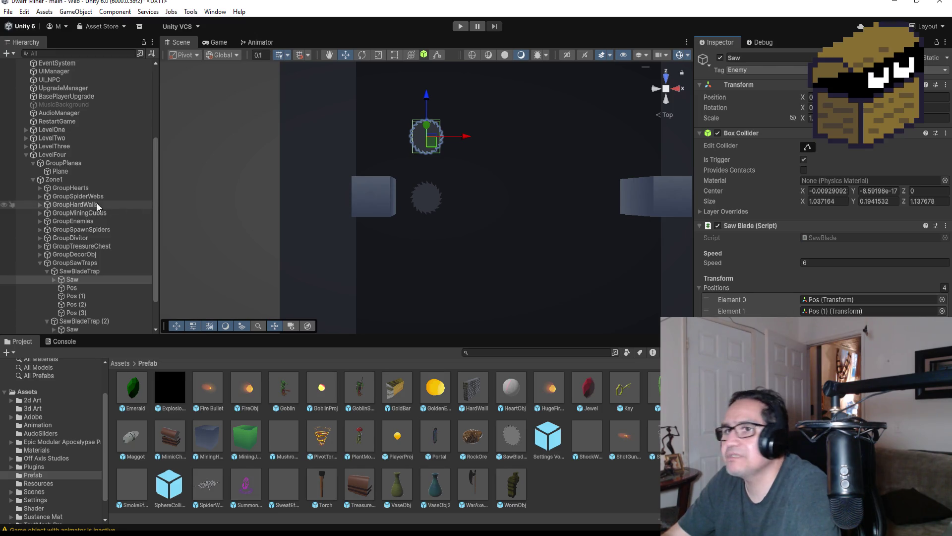
left_click(88, 270)
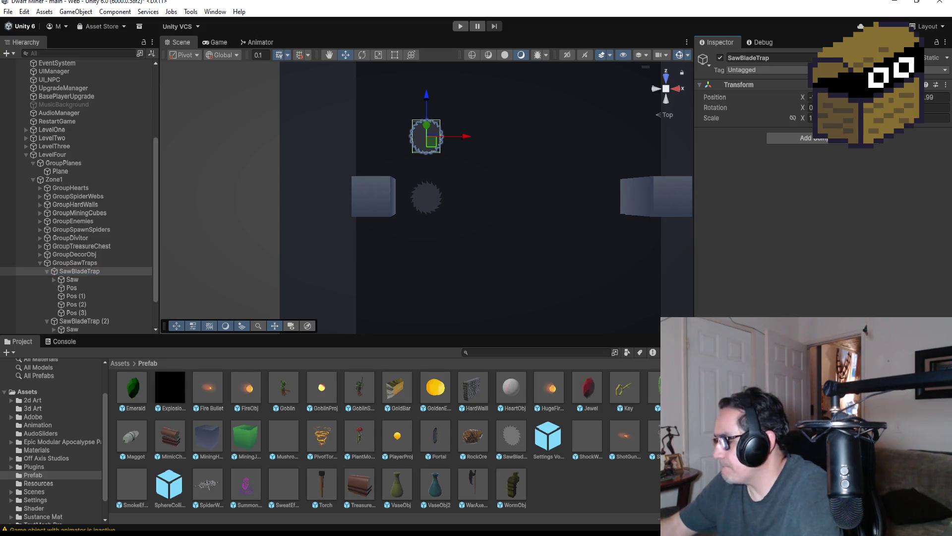
left_click(812, 97)
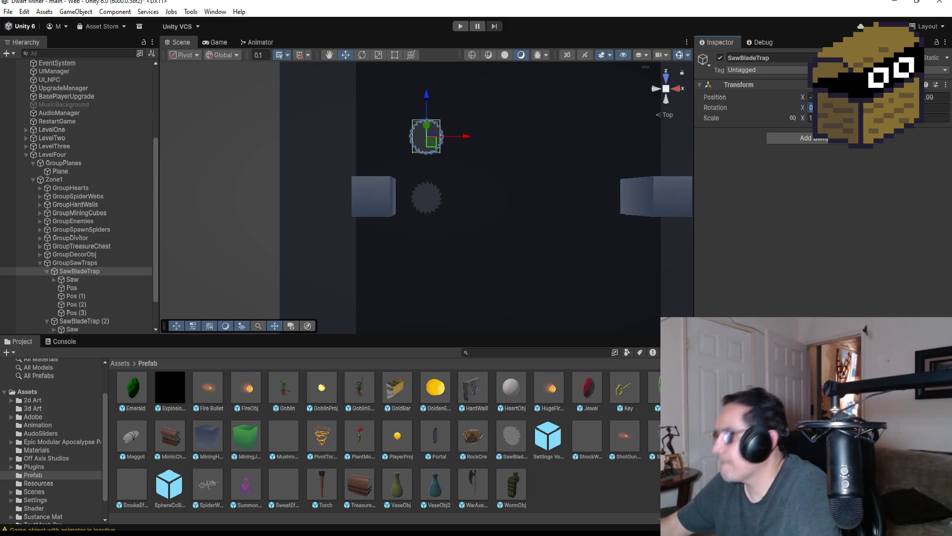
type("90")
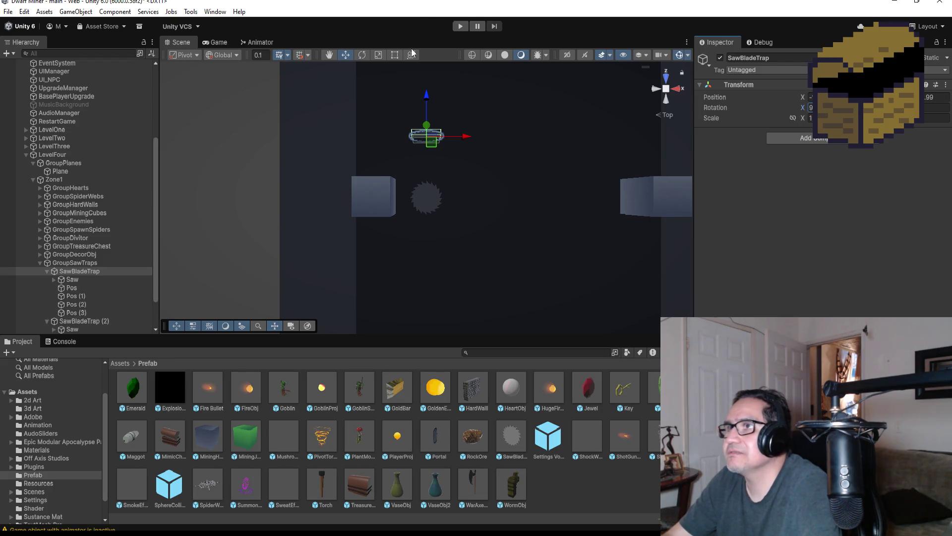
left_click(458, 28)
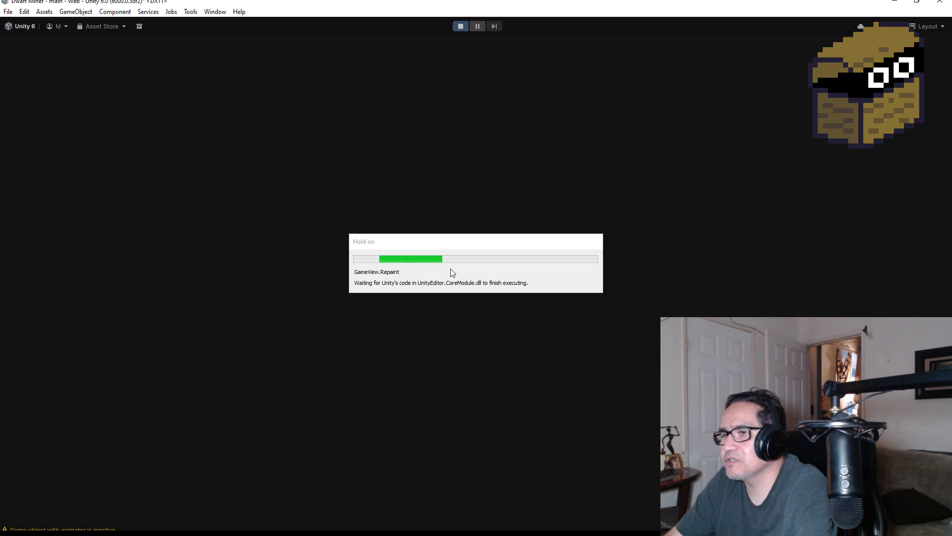
key("Escape")
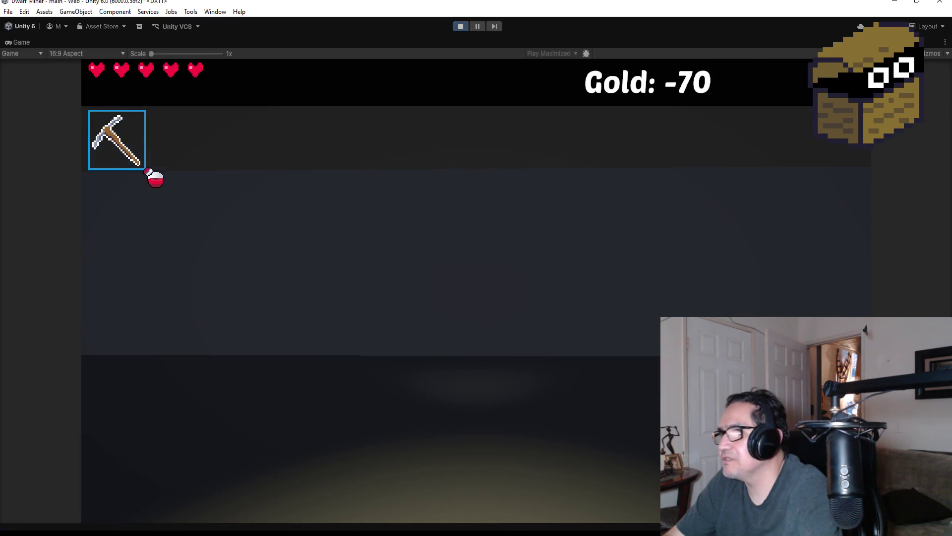
key("w")
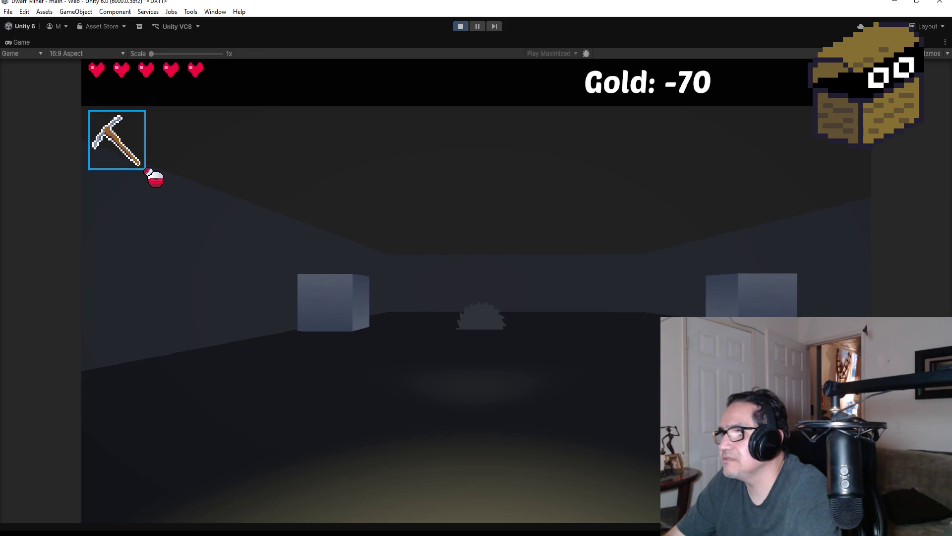
key("w")
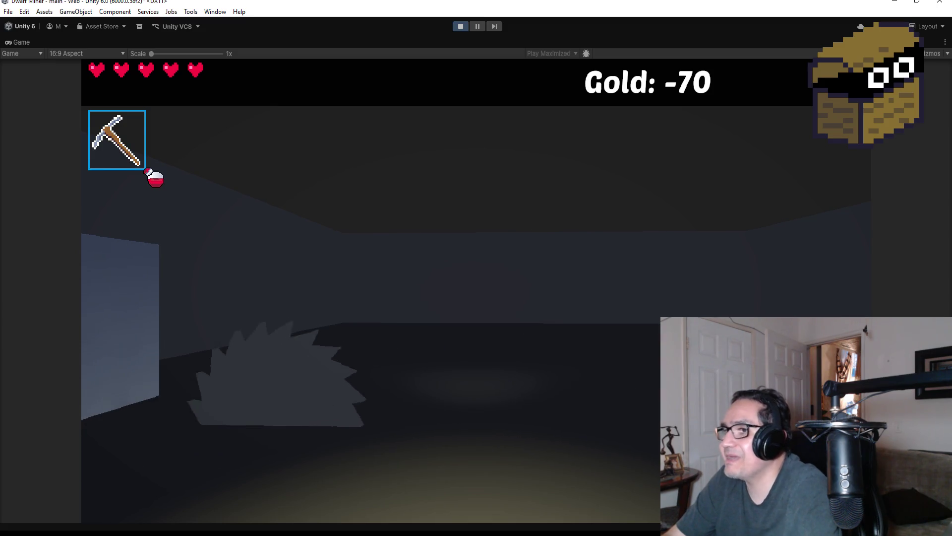
key("Escape")
left_click(459, 27)
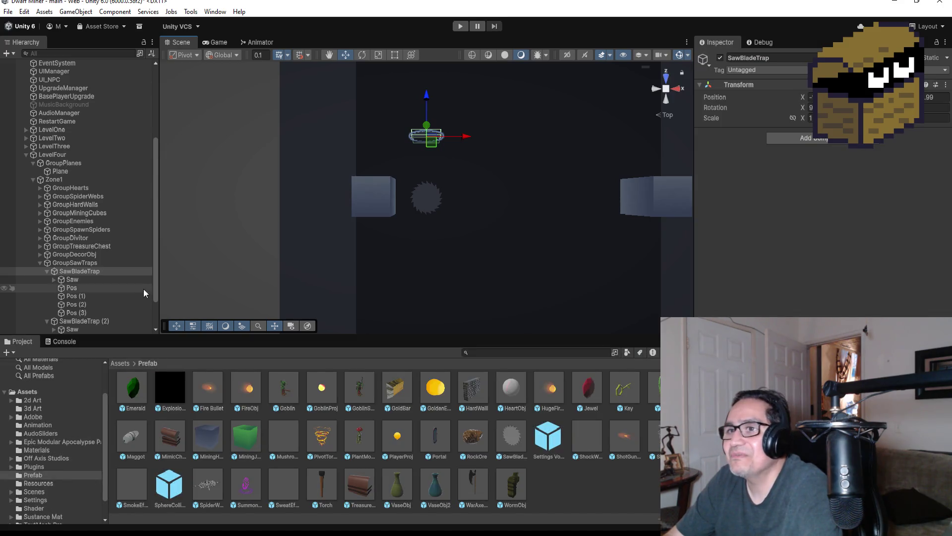
Reset SawBladeTrap's X rotation to 0 and select its Saw child.
left_click(76, 282)
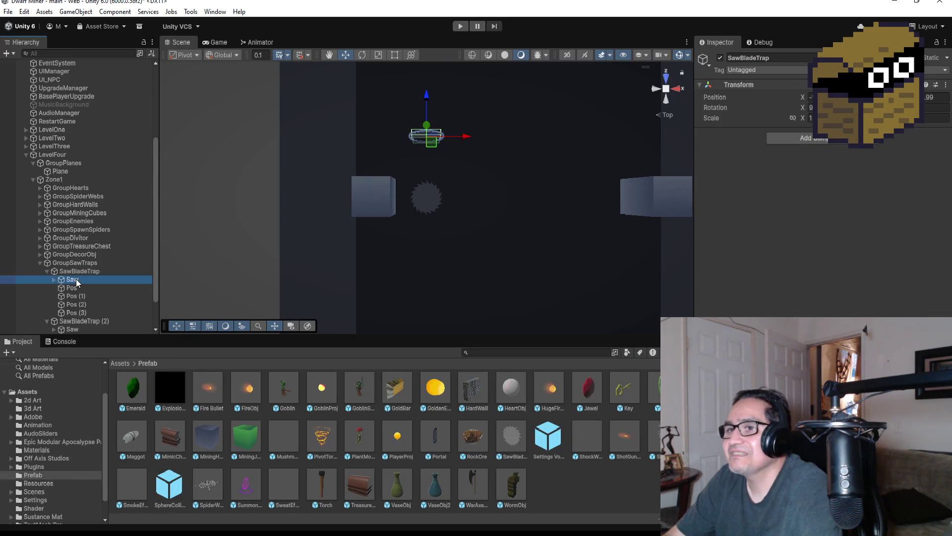
left_click(78, 272)
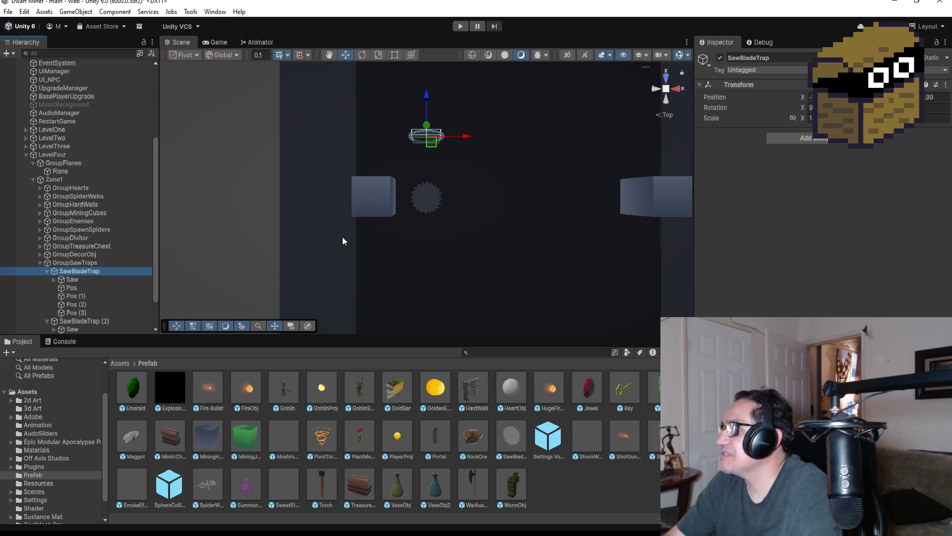
left_click(812, 107)
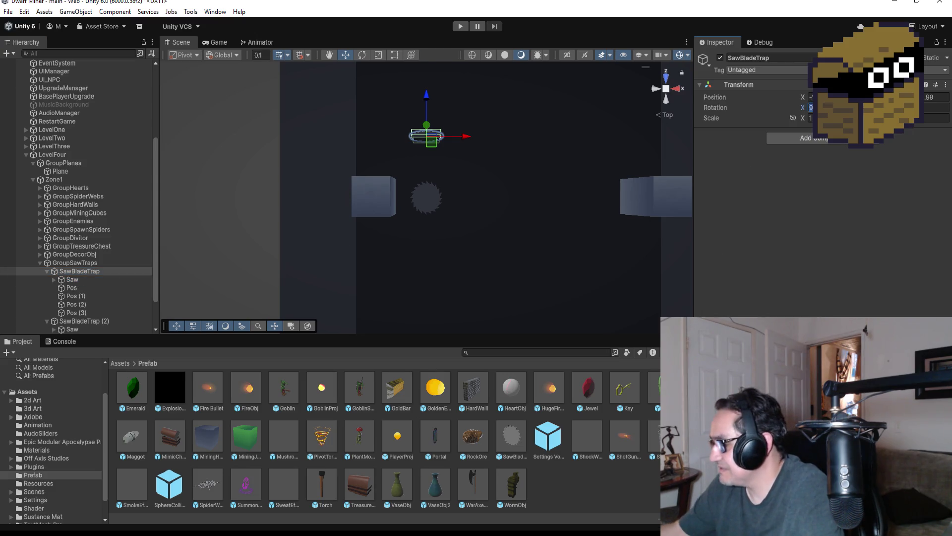
type("0")
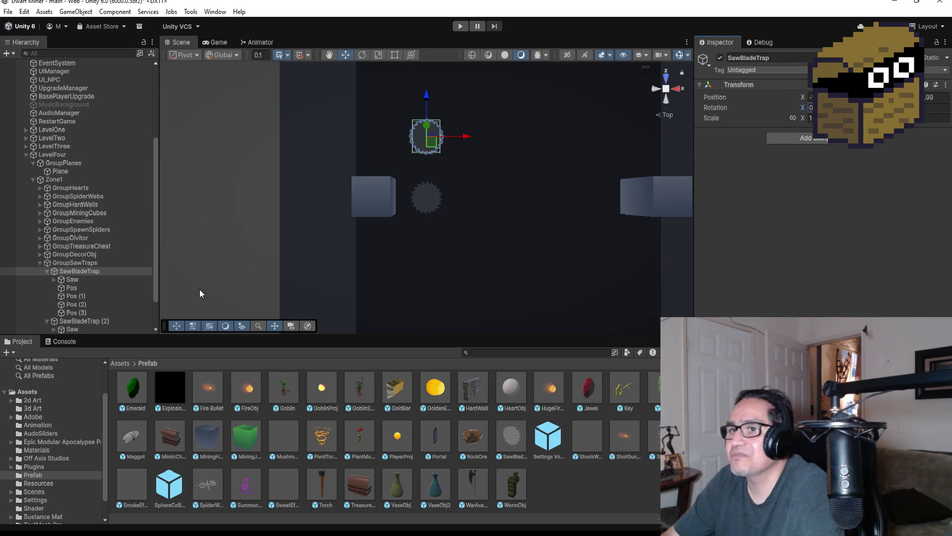
left_click(82, 280)
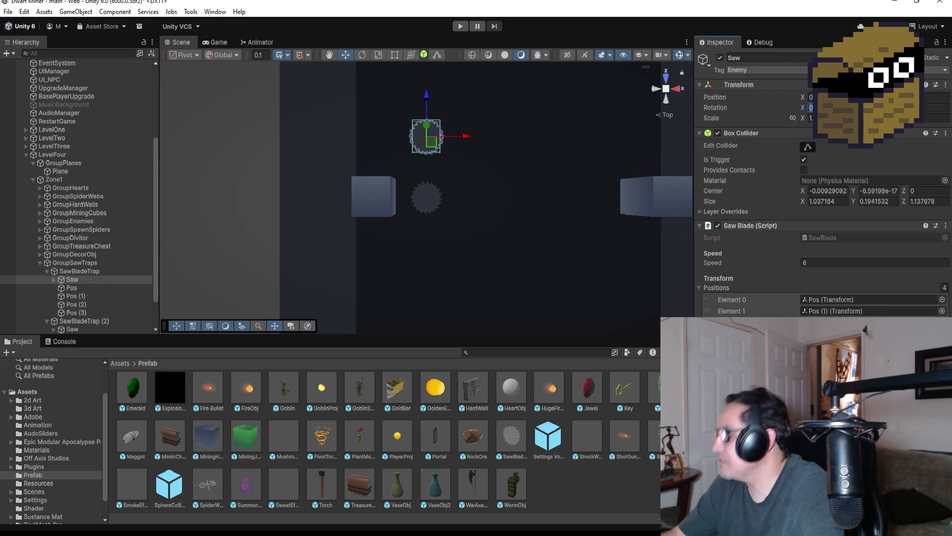
Give the Saw an X rotation of 90 and start a play test.
type("90")
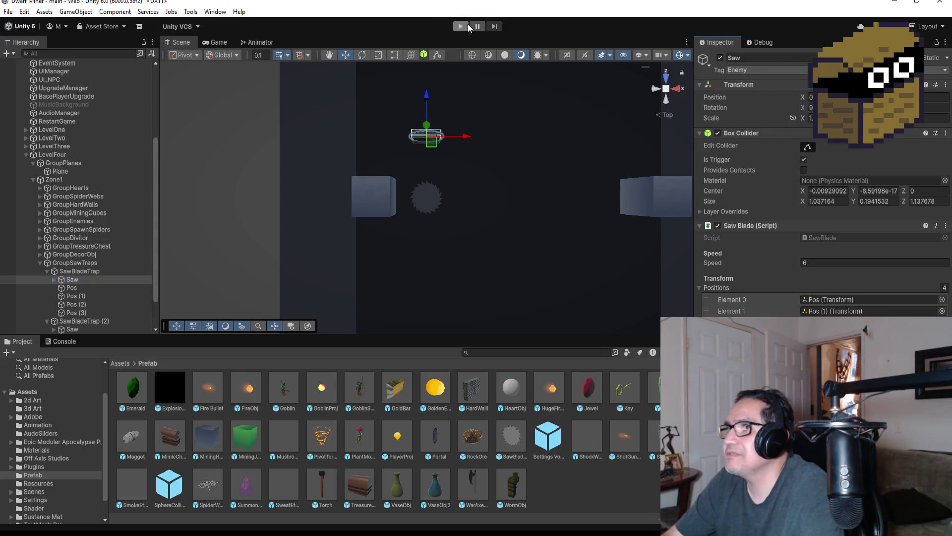
left_click(464, 27)
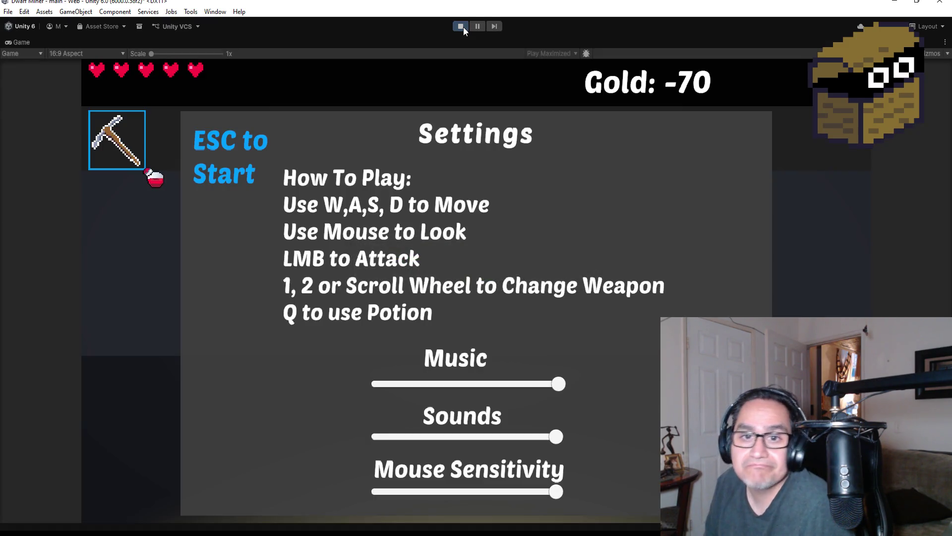
key("Escape")
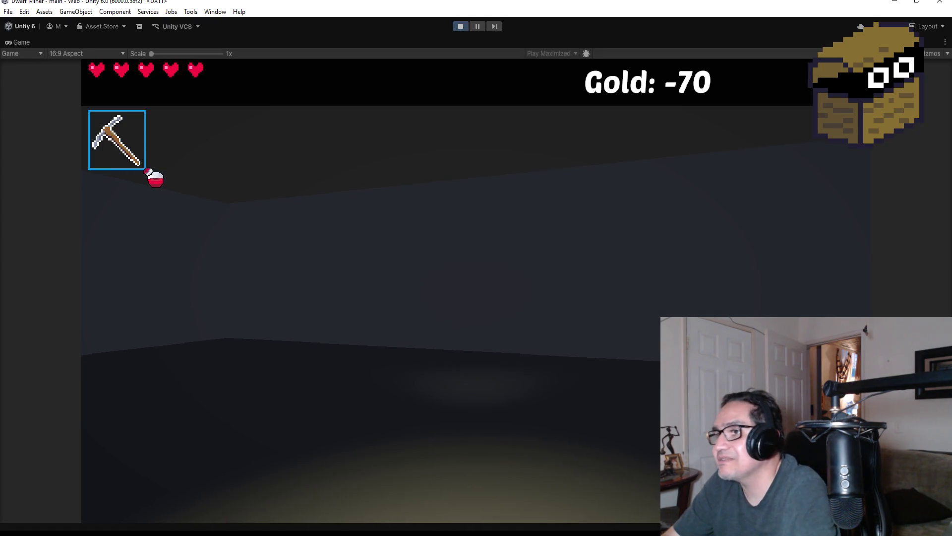
Walk in, switch to the knife with 2, attack three times, then open Settings with Esc.
key("w")
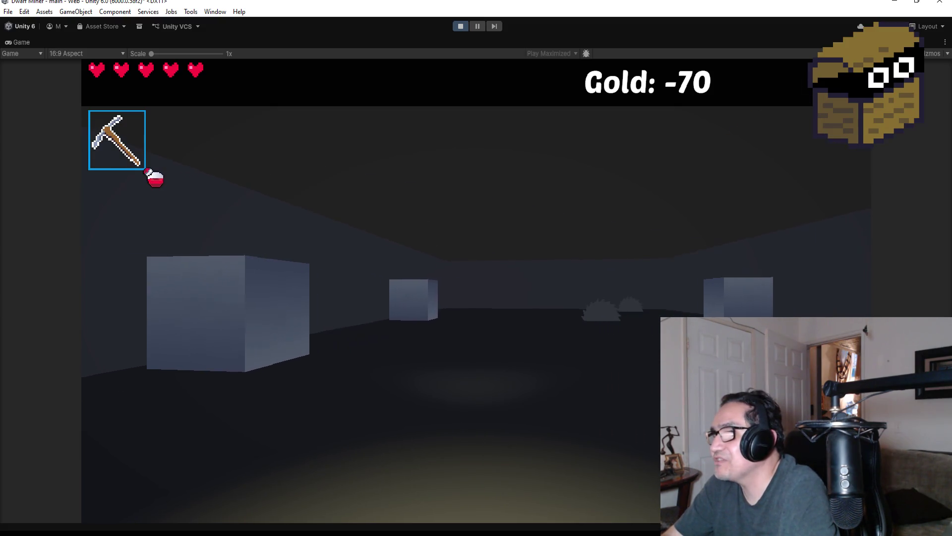
key("2")
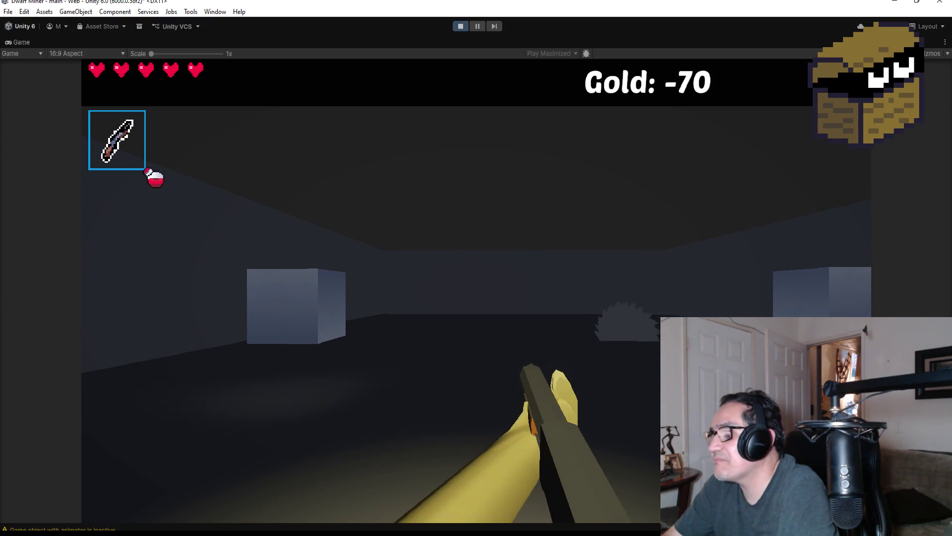
left_click(476, 291)
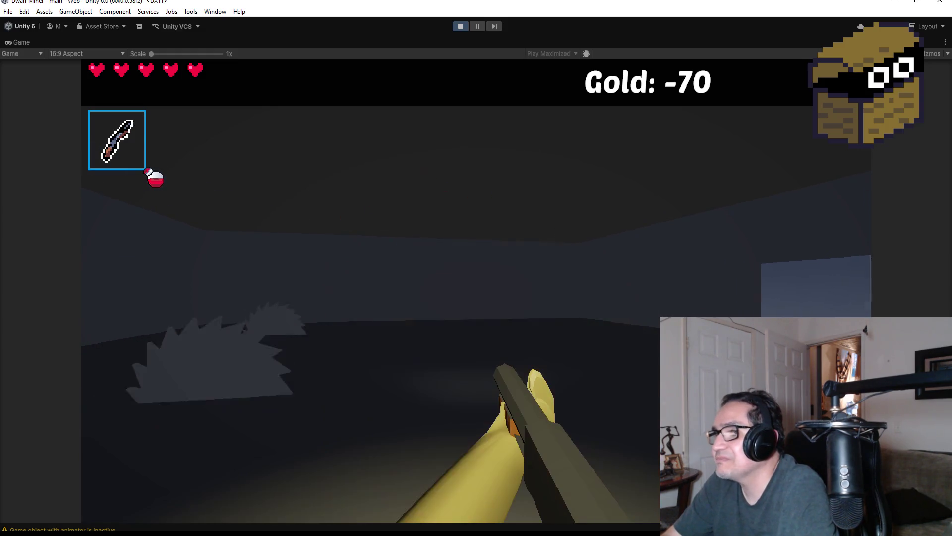
left_click(476, 291)
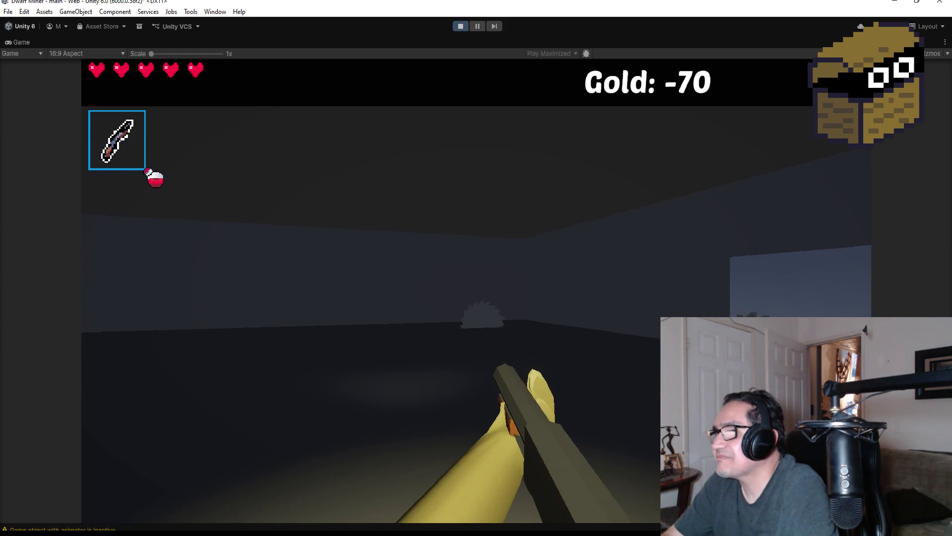
left_click(476, 291)
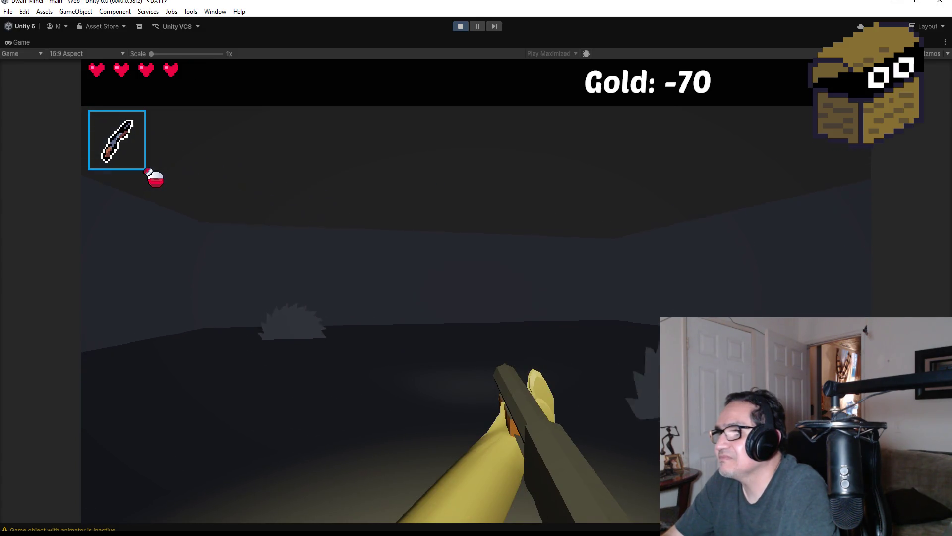
key("Escape")
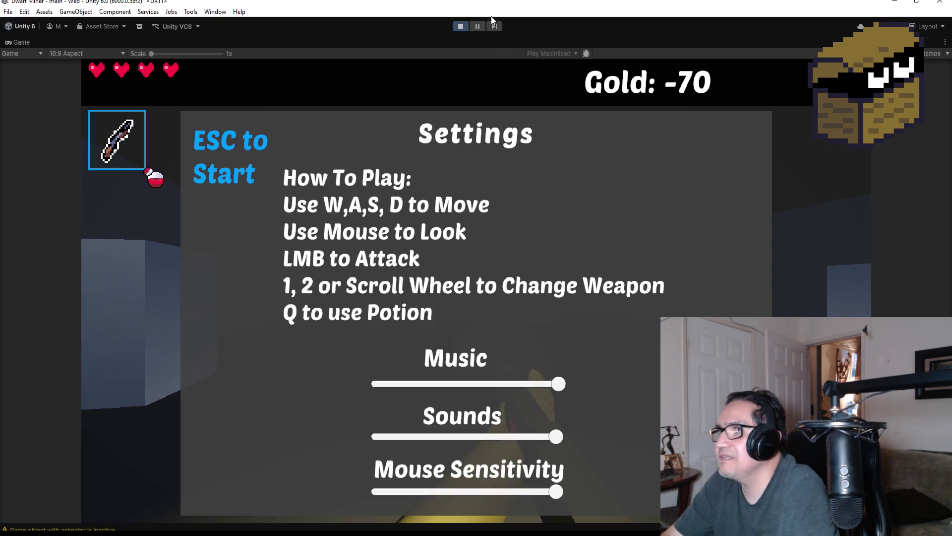
Stop play, set the Saw's X rotation to 0, check SawBladeTrap (2)'s Saw, and replay.
left_click(459, 28)
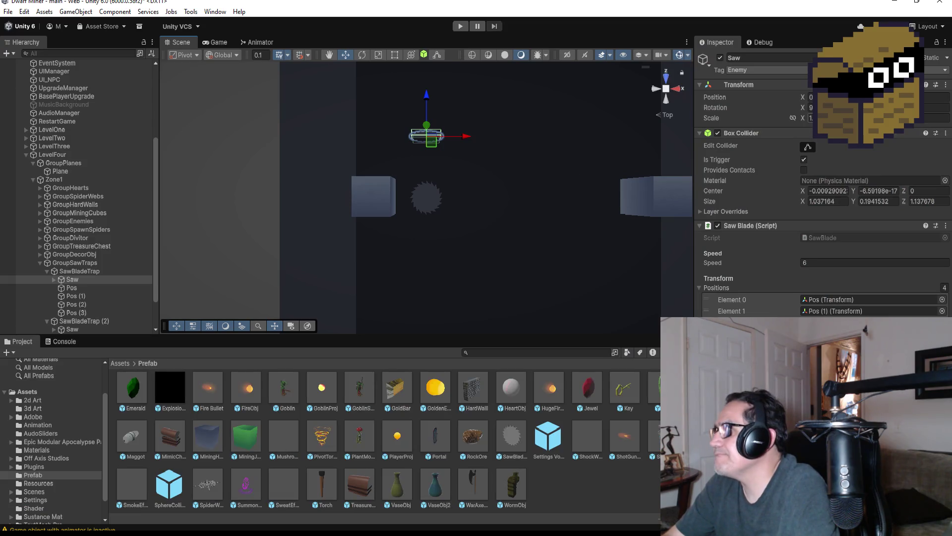
type("0")
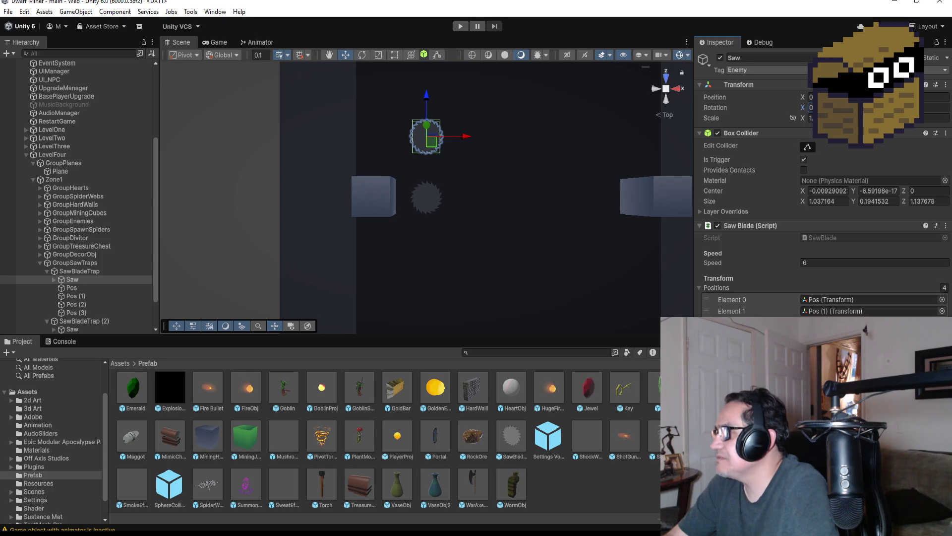
left_click(99, 320)
scroll(98, 301, "down", 3)
left_click(82, 287)
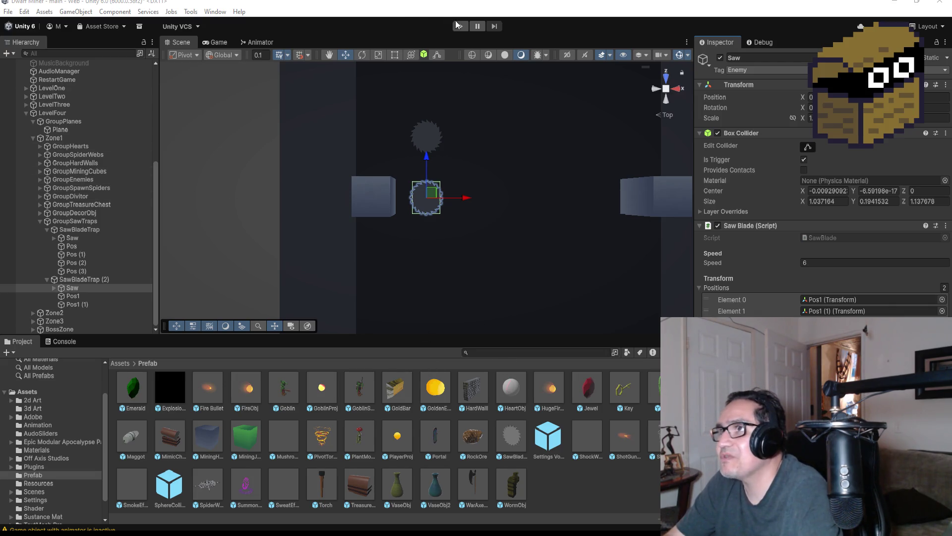
left_click(462, 27)
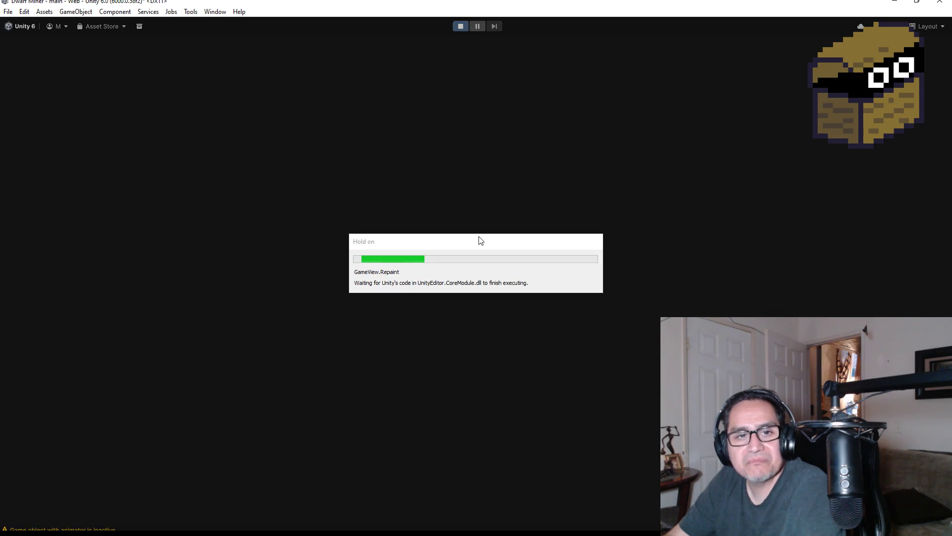
key("Escape")
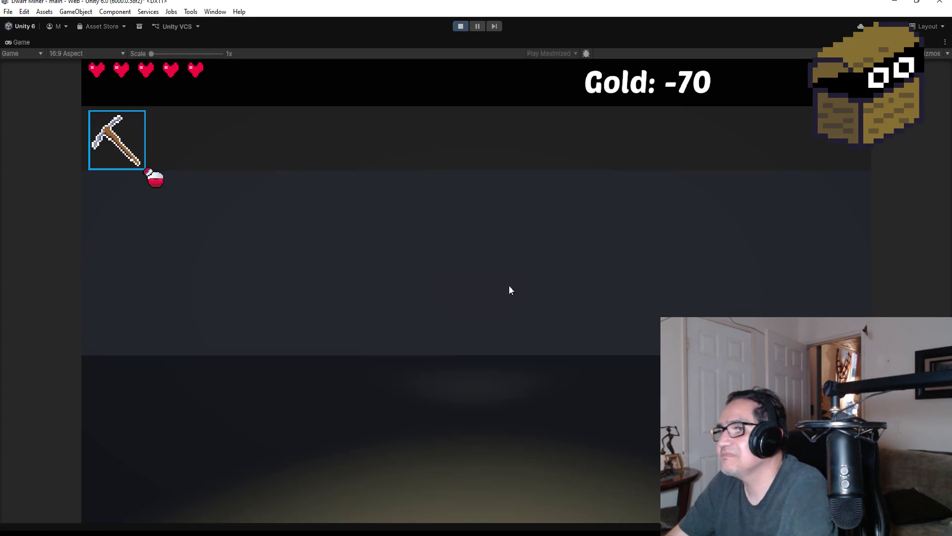
mouse_move(477, 267)
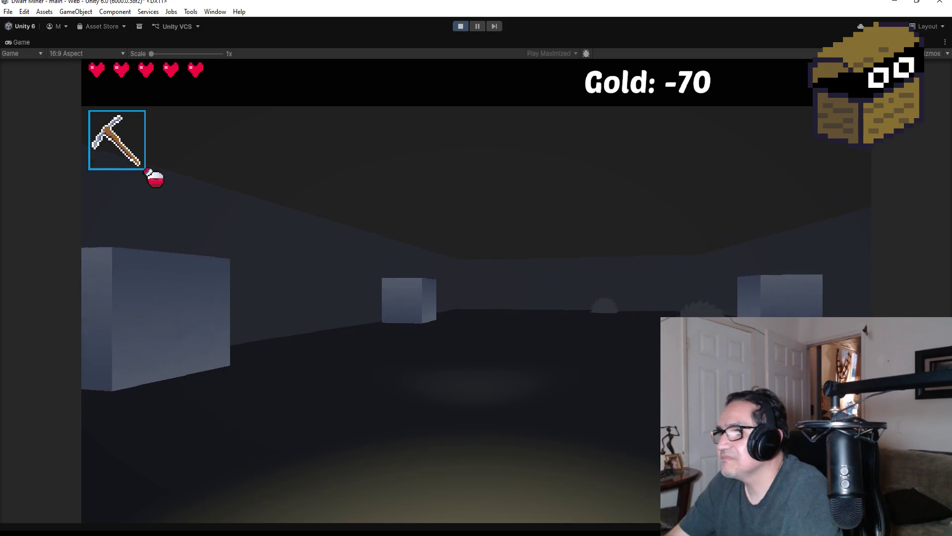
scroll(476, 291, "down", 1)
key("w")
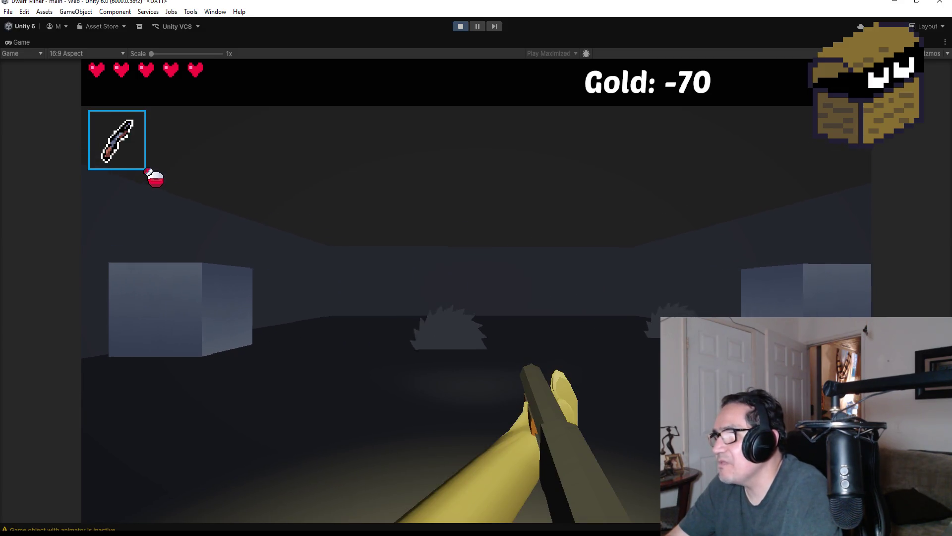
left_click(477, 290)
left_click(476, 267)
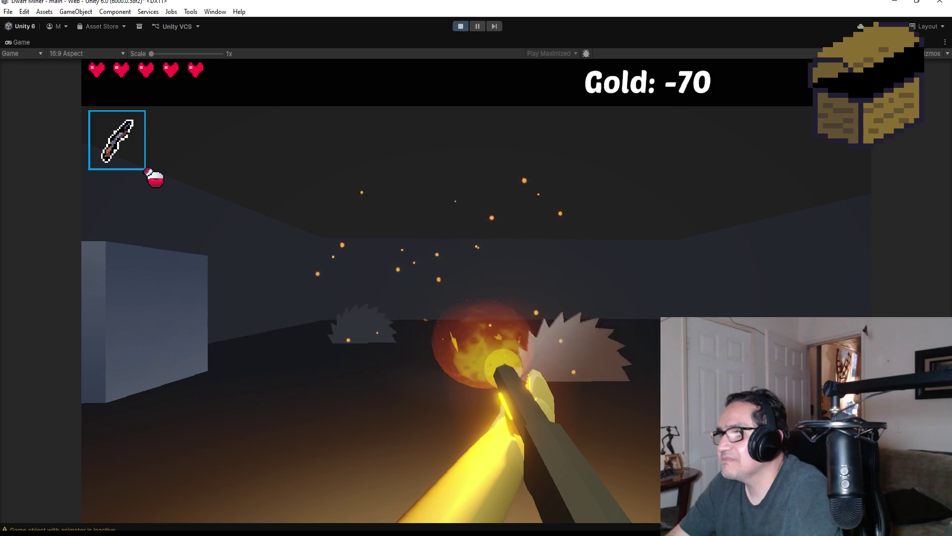
left_click(476, 268)
left_click(476, 268)
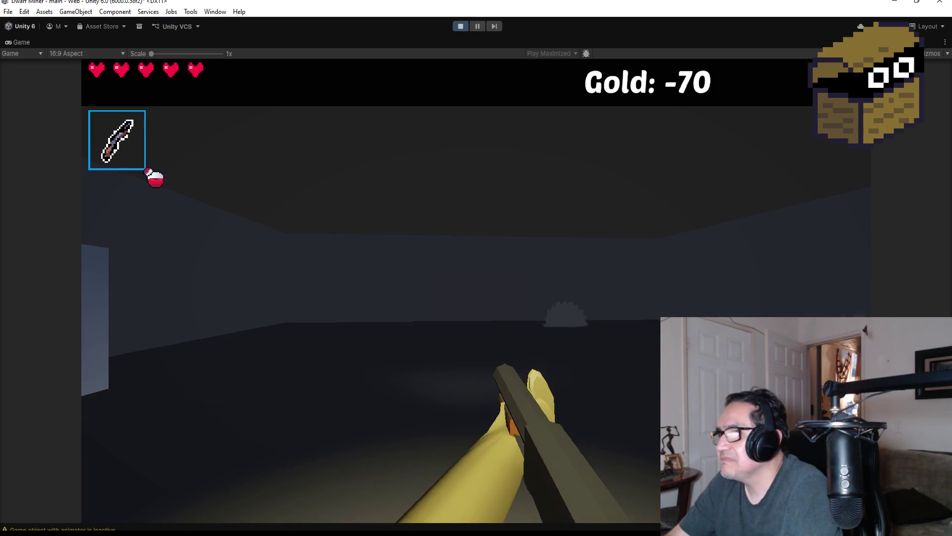
key("Escape")
left_click(461, 27)
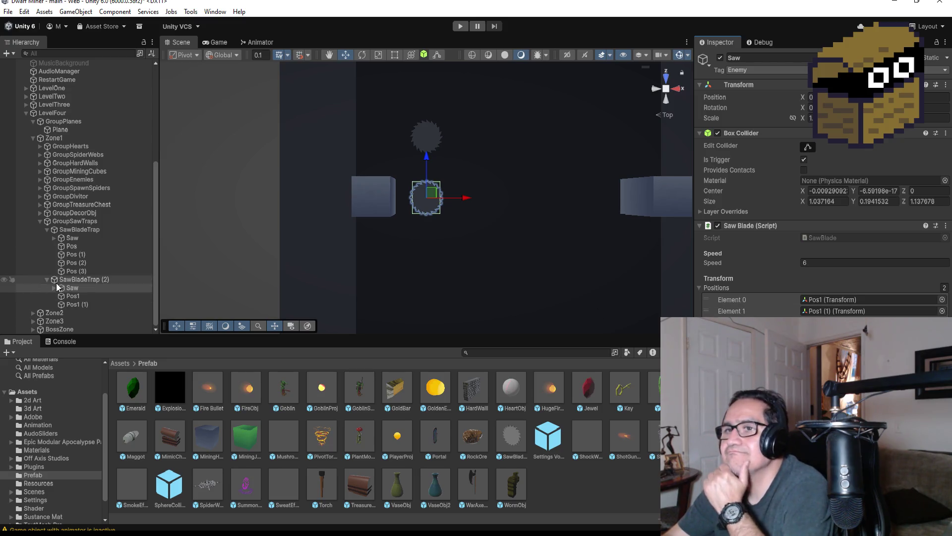
Inspect the first trap's Saw and its waypoints Pos through Pos (3).
left_click(86, 249)
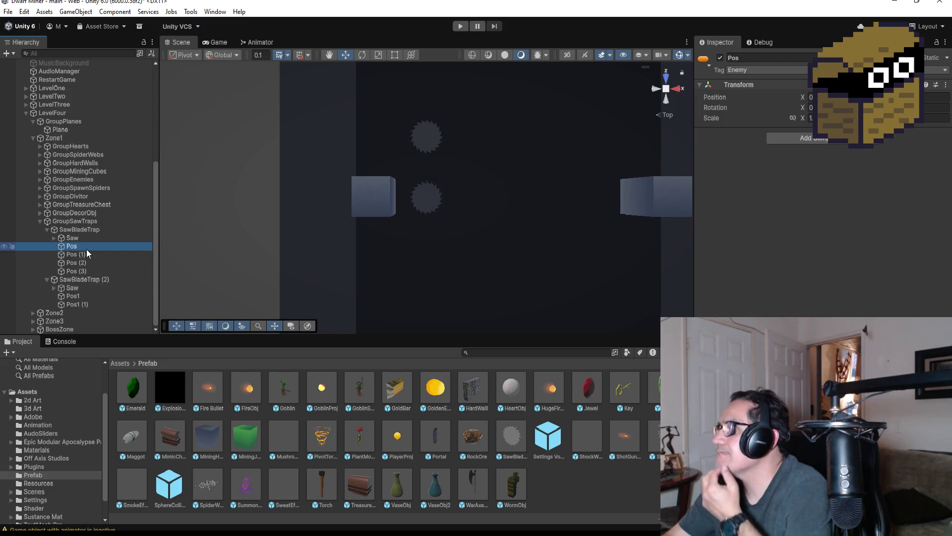
left_click(88, 237)
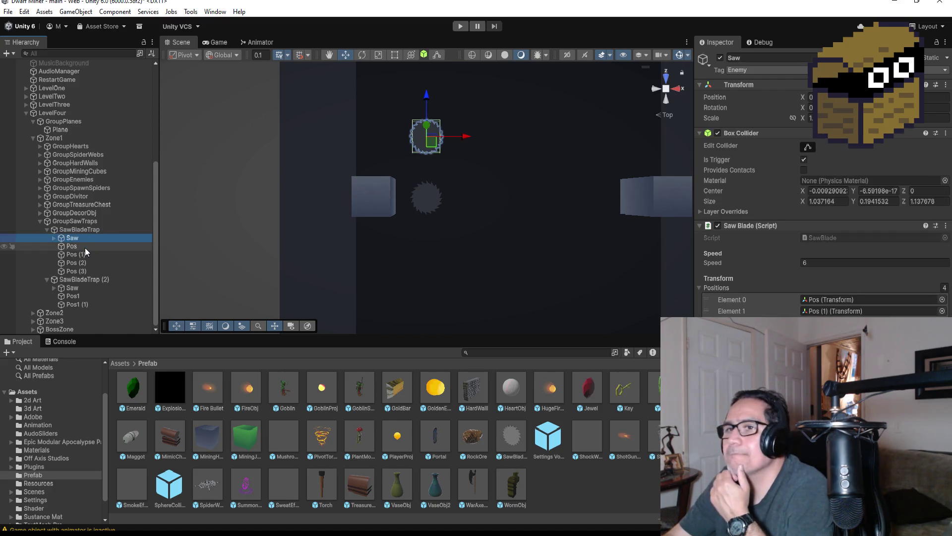
left_click(85, 248)
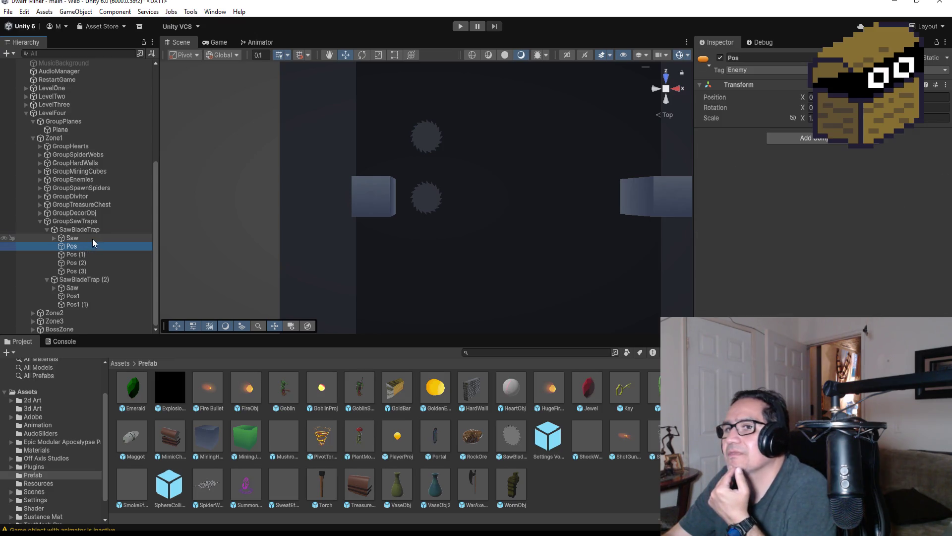
left_click(92, 239)
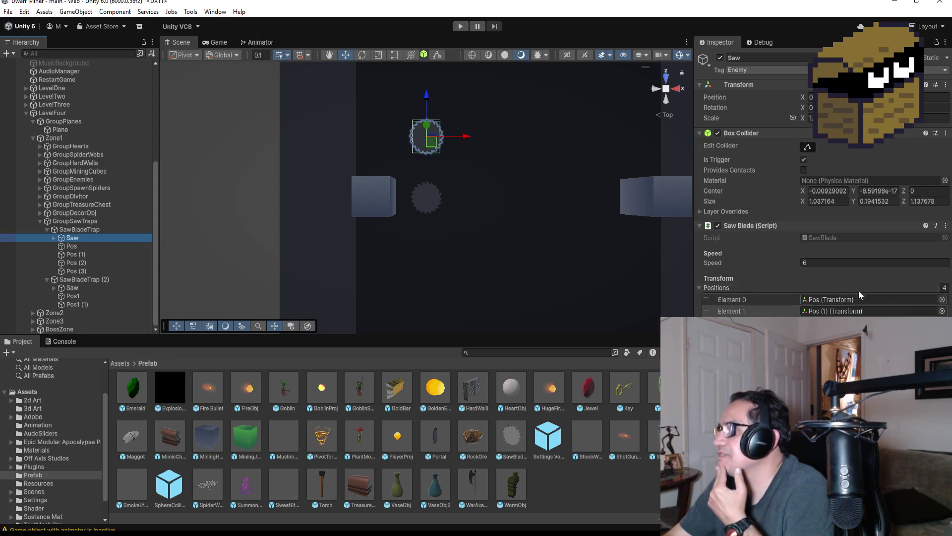
left_click(82, 246)
left_click(82, 254)
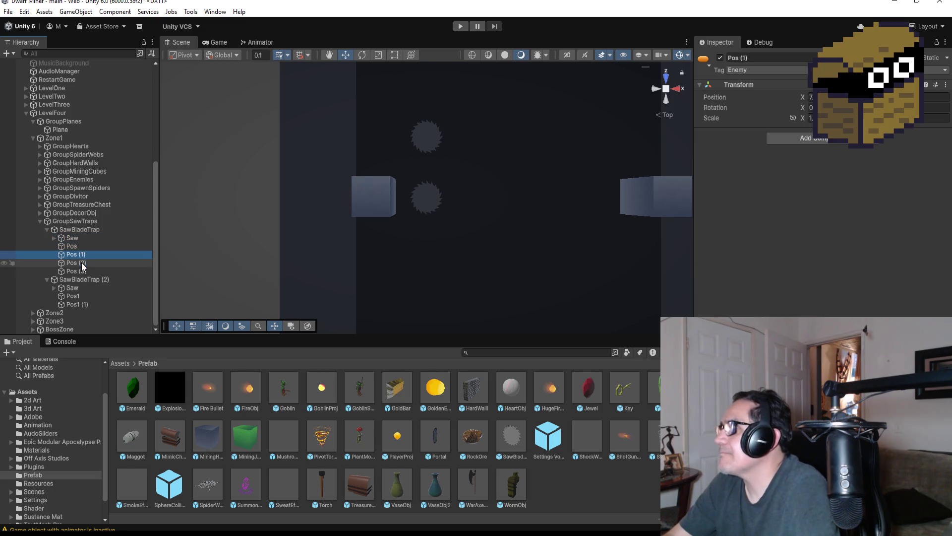
left_click(81, 263)
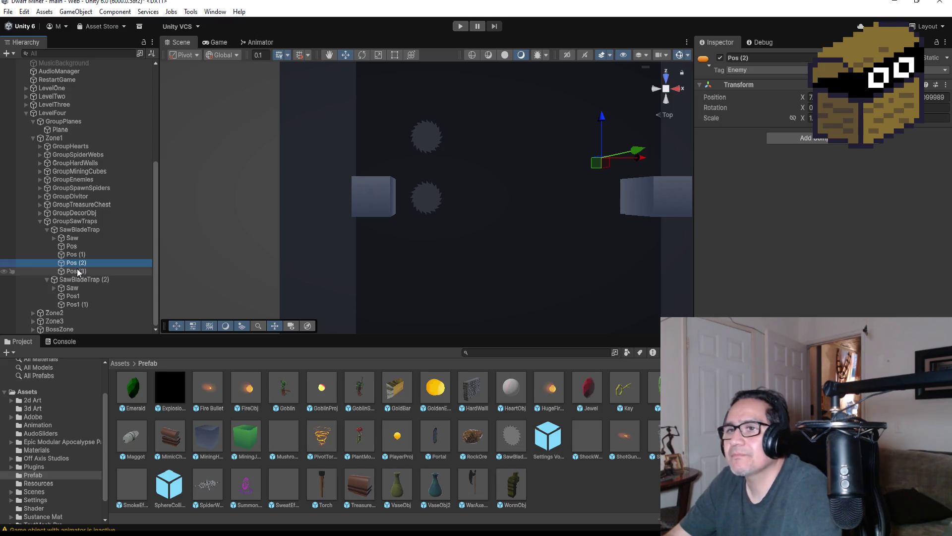
left_click(79, 271)
left_click(75, 238)
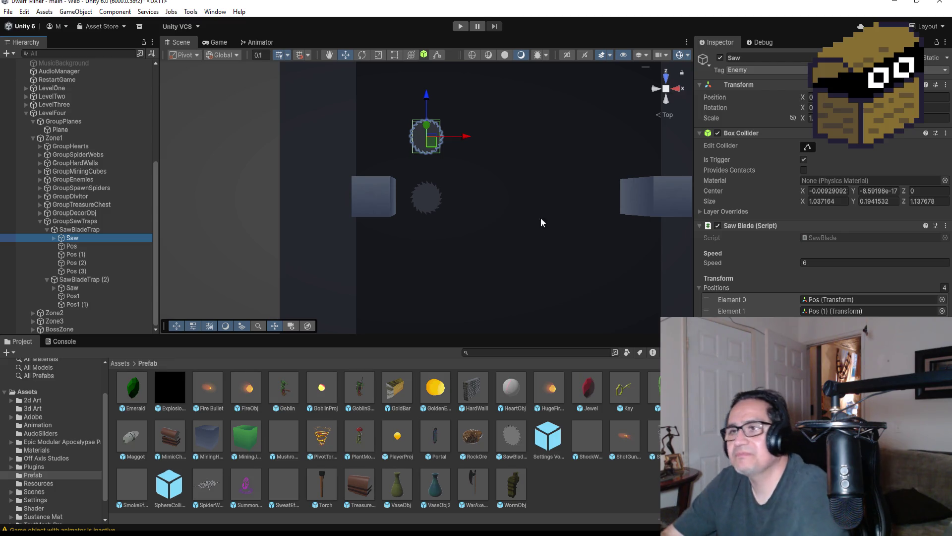
Collapse both trap groups and frame SawBladeTrap (2) in the scene.
left_click(47, 230)
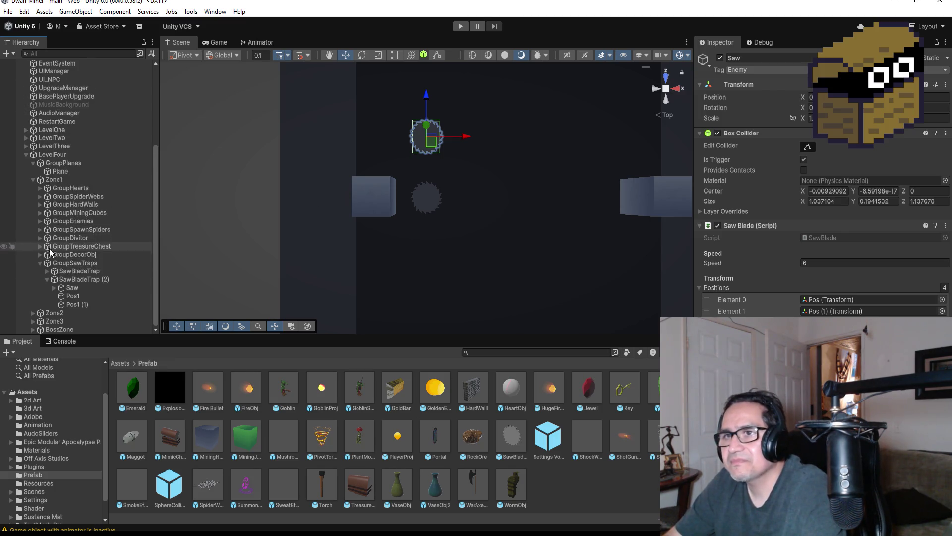
left_click(46, 280)
double_click(84, 304)
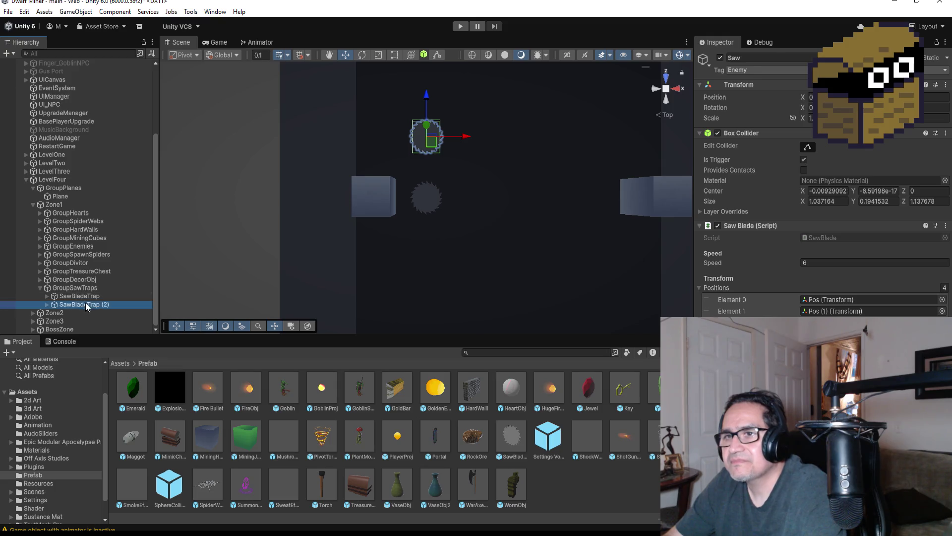
left_click(99, 296)
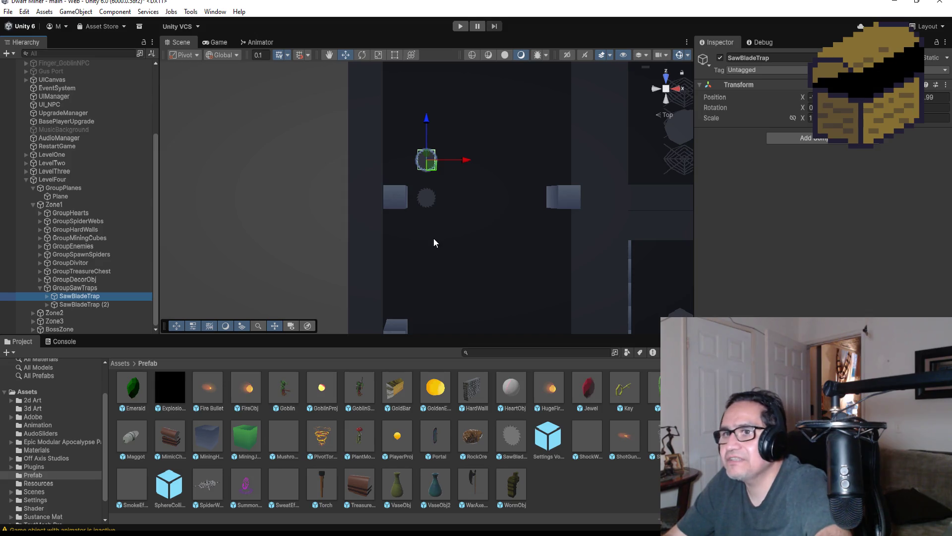
Duplicate the first trap as SawBladeTrap (1), shift it along Y, and place it below SawBladeTrap (2).
key("ctrl+d")
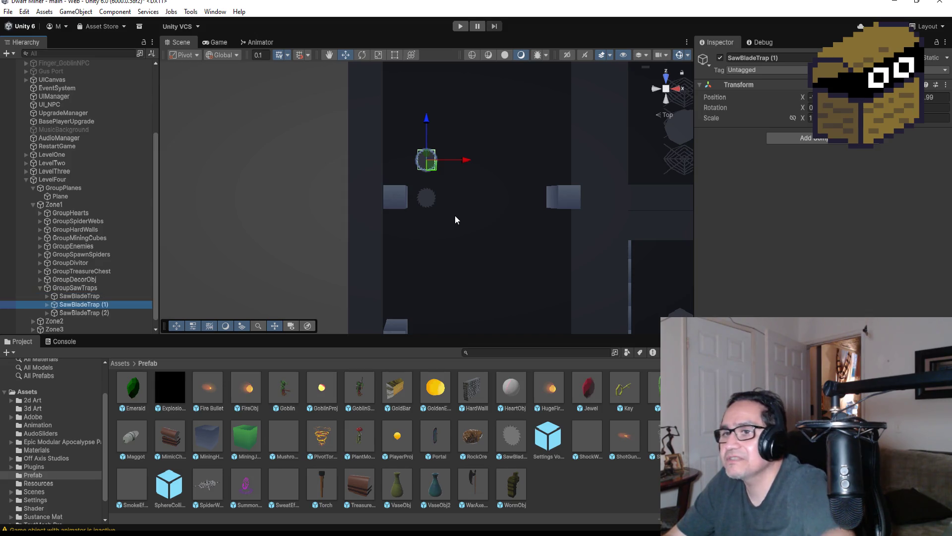
mouse_move(427, 119)
left_mouse_down()
mouse_move(432, 205)
mouse_move(431, 177)
mouse_move(431, 186)
left_mouse_up()
scroll(478, 235, "down", 3)
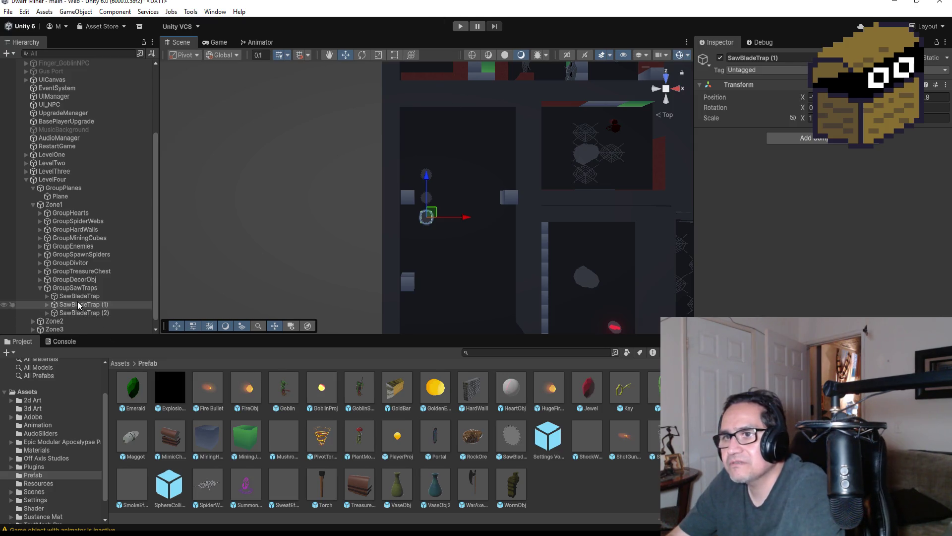
left_click(93, 315)
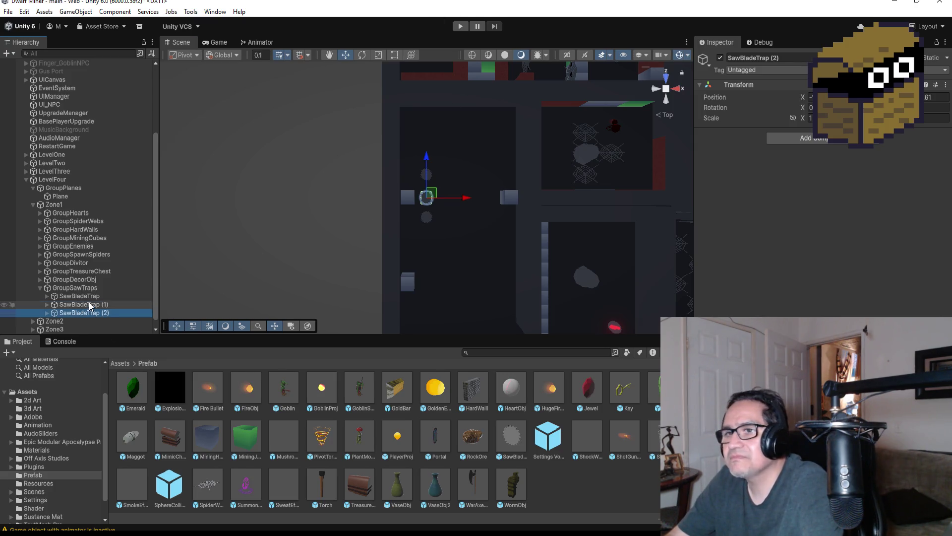
left_click(91, 305)
left_click_drag(89, 320, 89, 320)
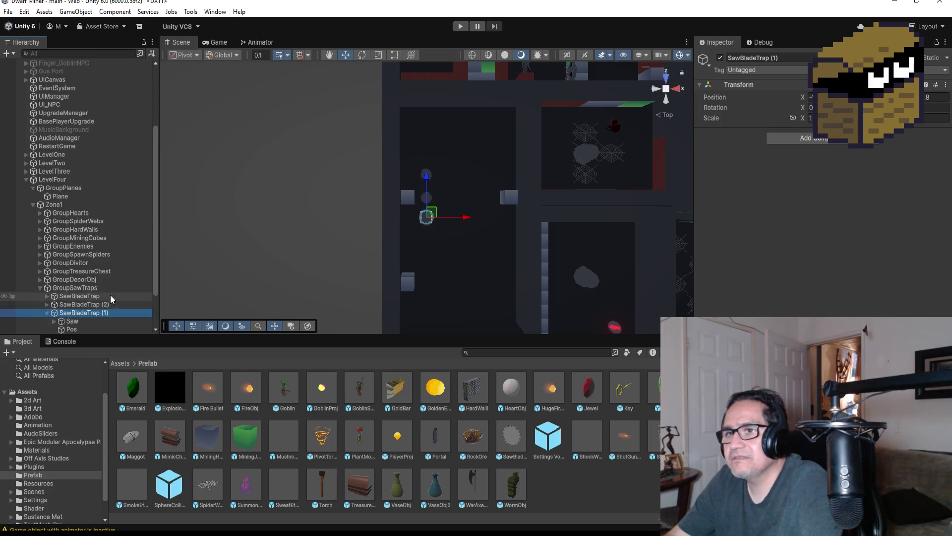
Move SawBladeTrap (1)'s four Pos waypoints down together.
key("Right")
left_click(79, 271)
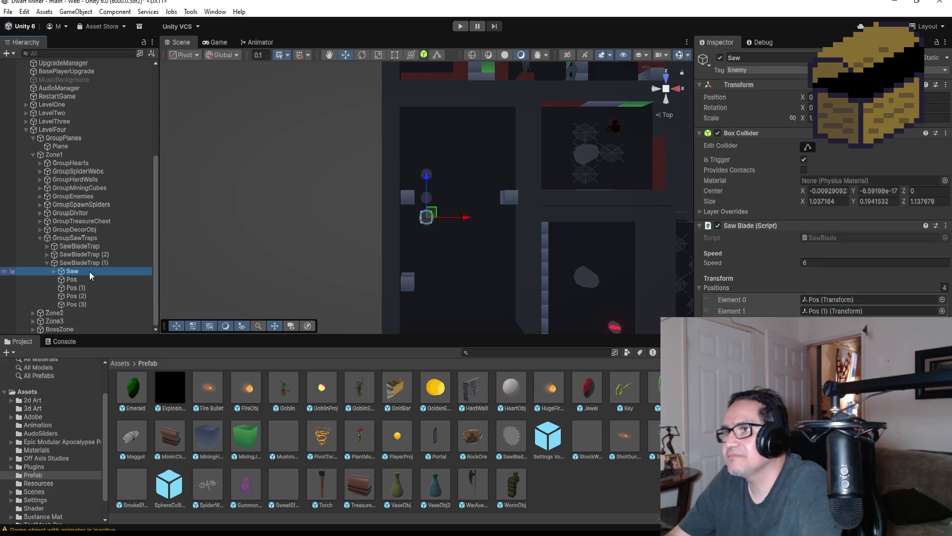
left_click(74, 279)
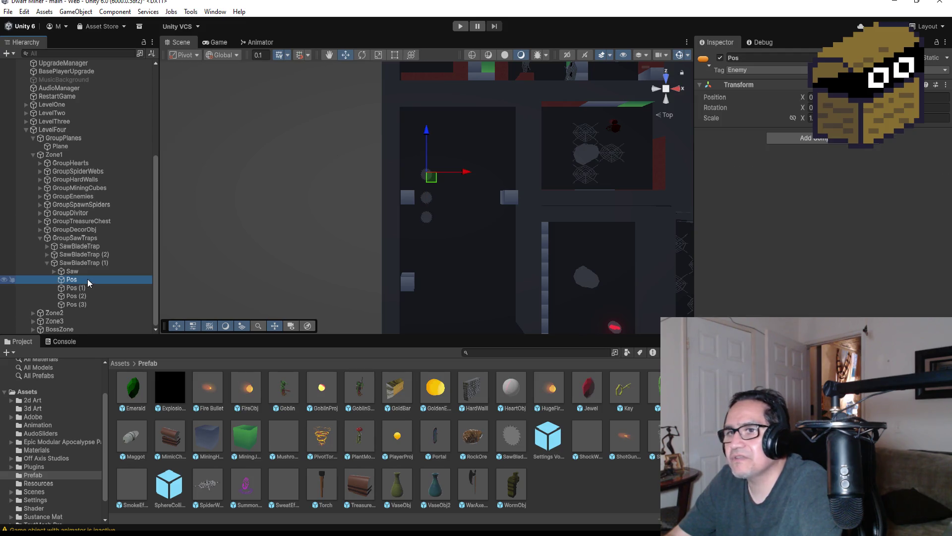
left_click(101, 302, "shift")
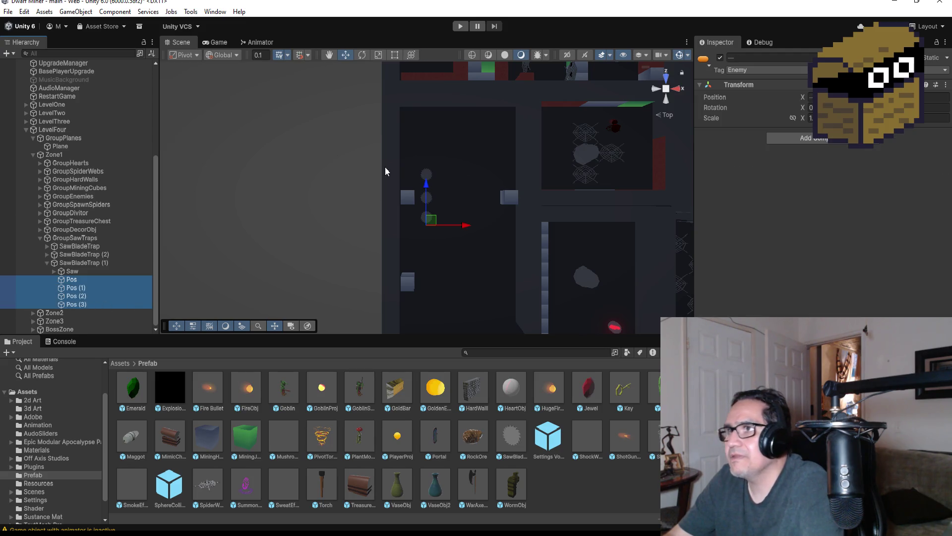
left_click_drag(427, 188, 427, 198)
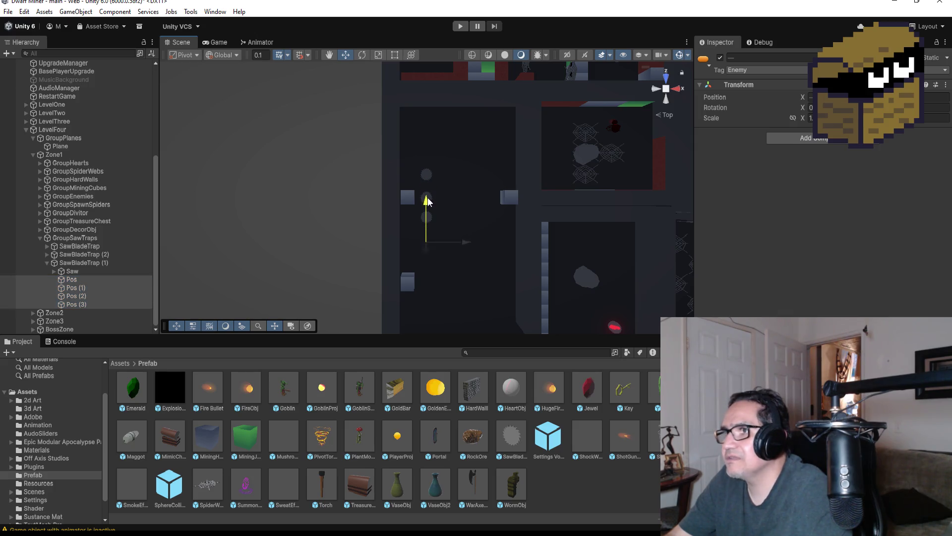
left_click(91, 279)
key("Up")
scroll(522, 238, "up", 5)
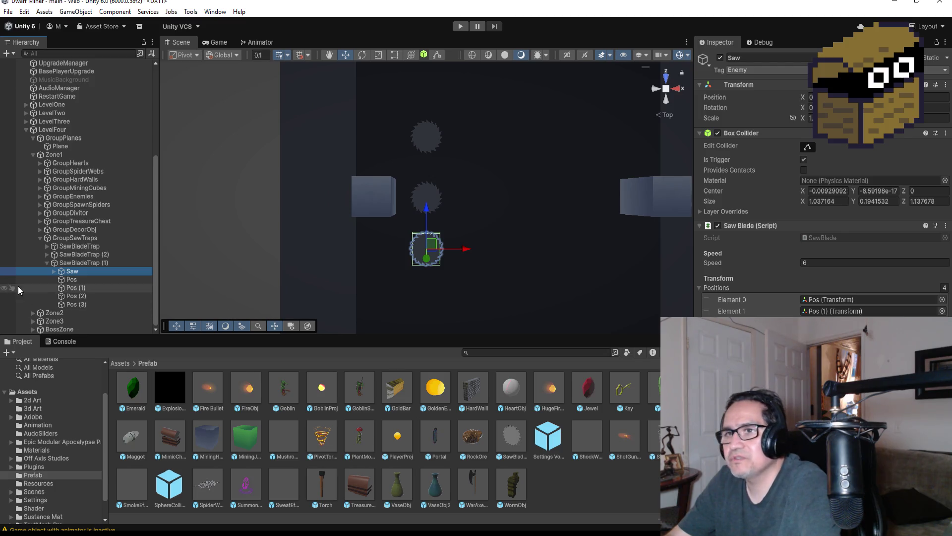
Inspect SawBladeTrap (1)'s Pos through Pos (3) waypoints, then save the scene with File > Save.
left_click(93, 281)
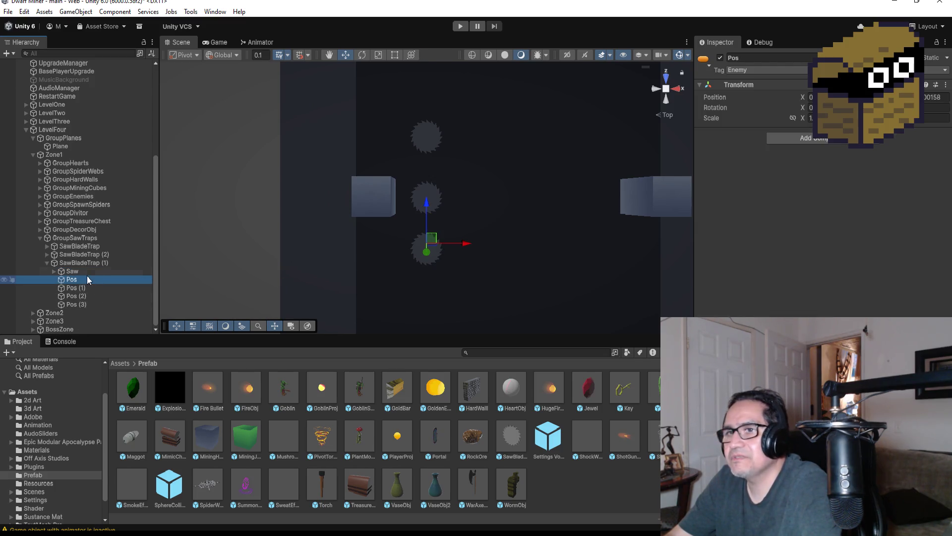
left_click(90, 290)
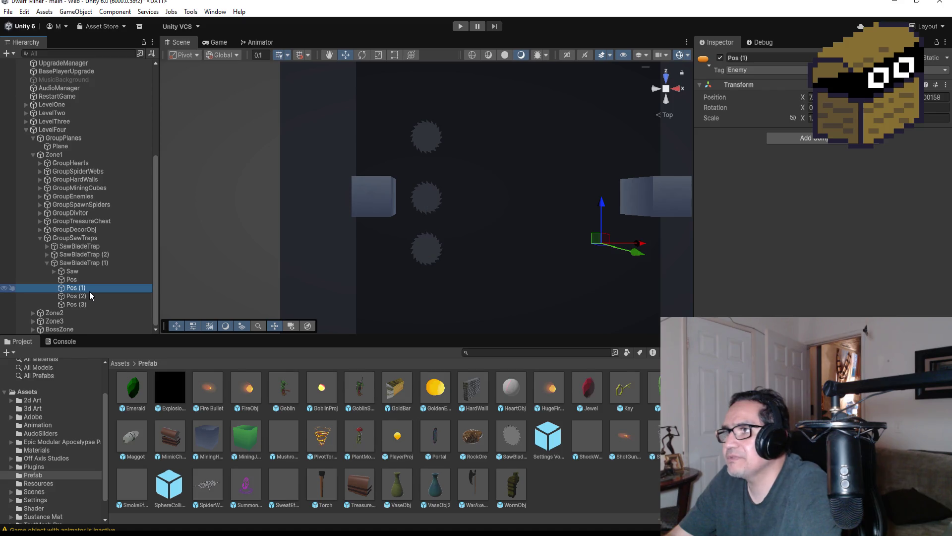
left_click(89, 297)
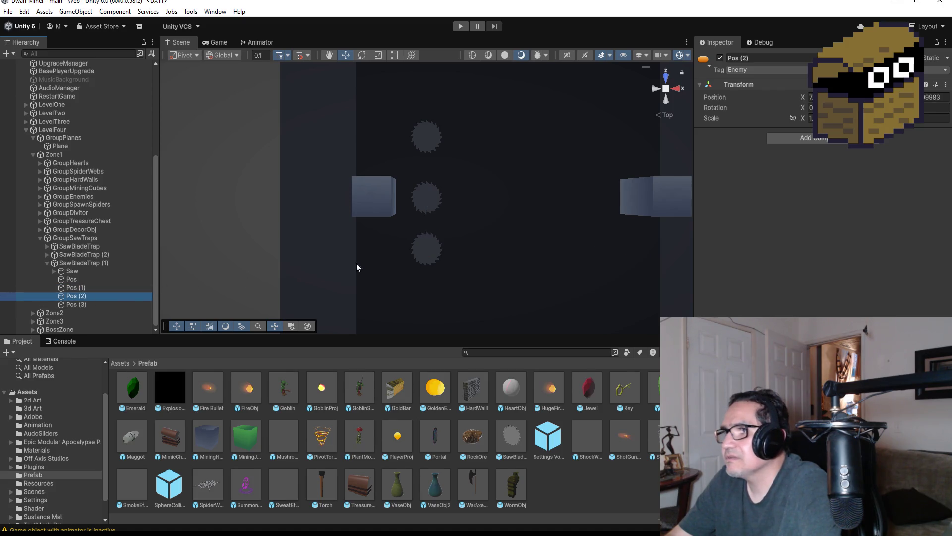
scroll(347, 267, "down", 5)
left_click(81, 304)
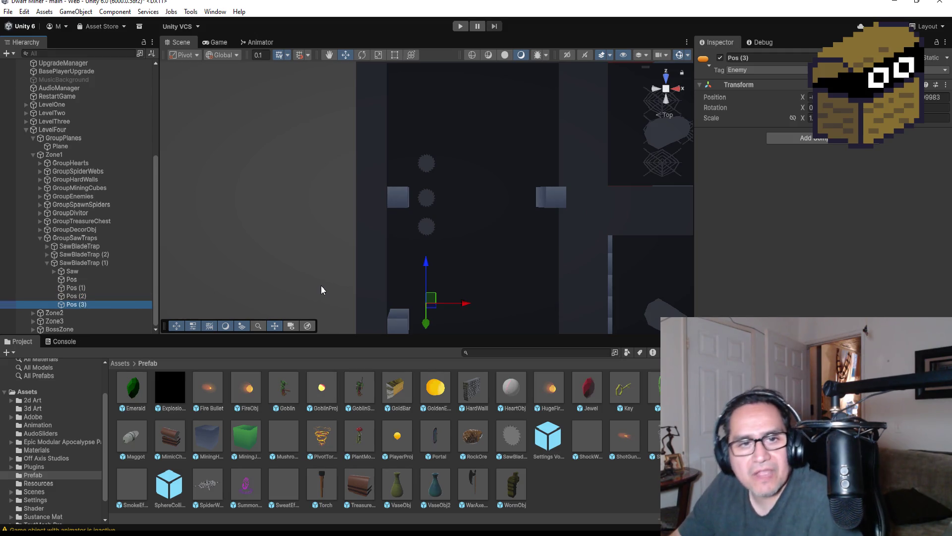
left_click(8, 11)
left_click(37, 63)
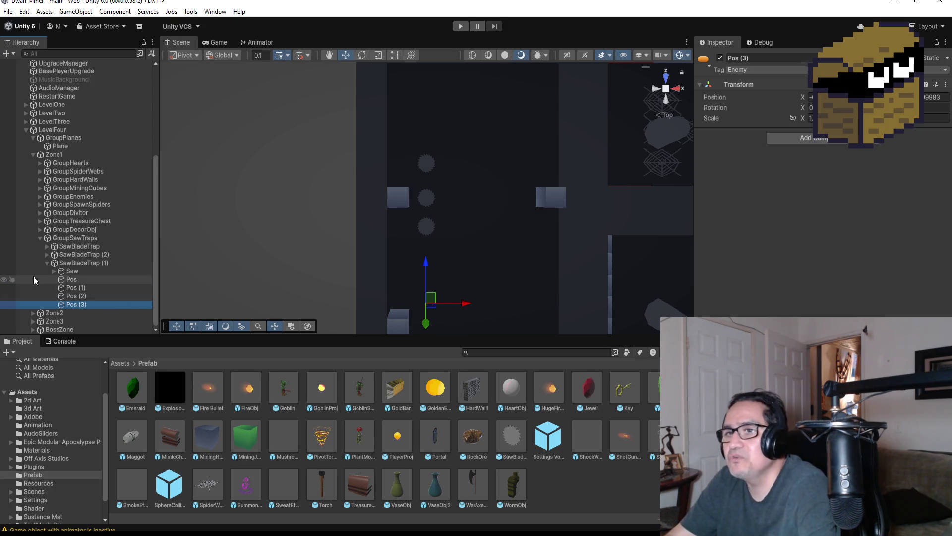
Collapse SawBladeTrap (1) and duplicate SawBladeTrap (2) to create SawBladeTrap (3).
left_click(52, 264)
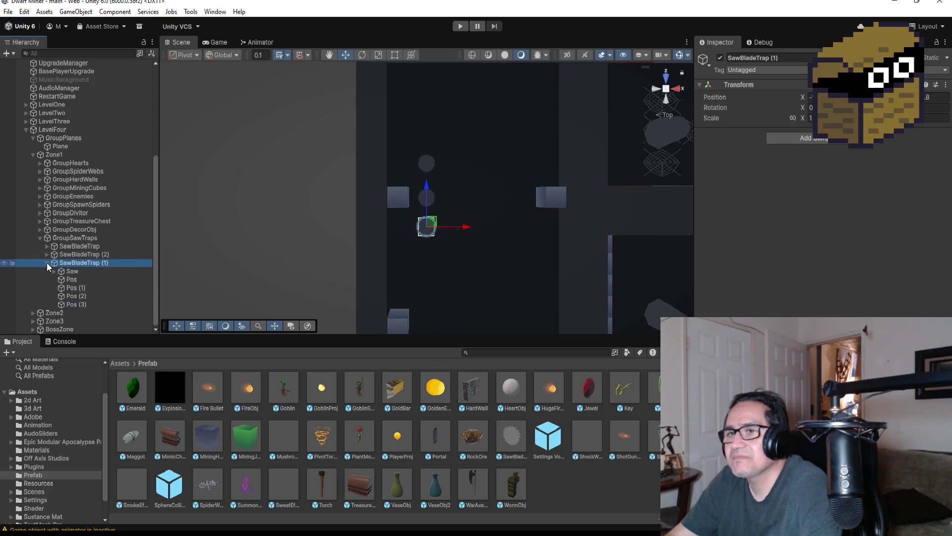
left_click(47, 263)
left_click(97, 296)
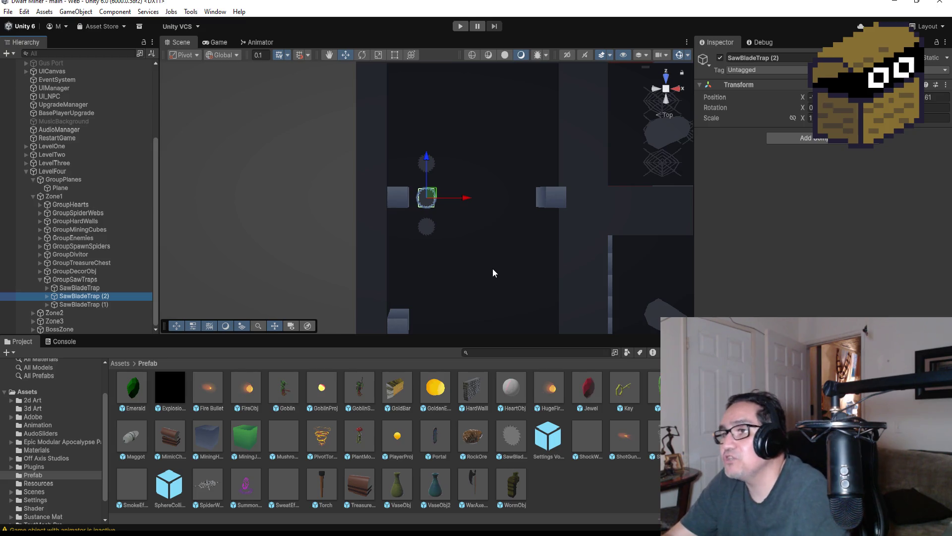
scroll(513, 233, "down", 2)
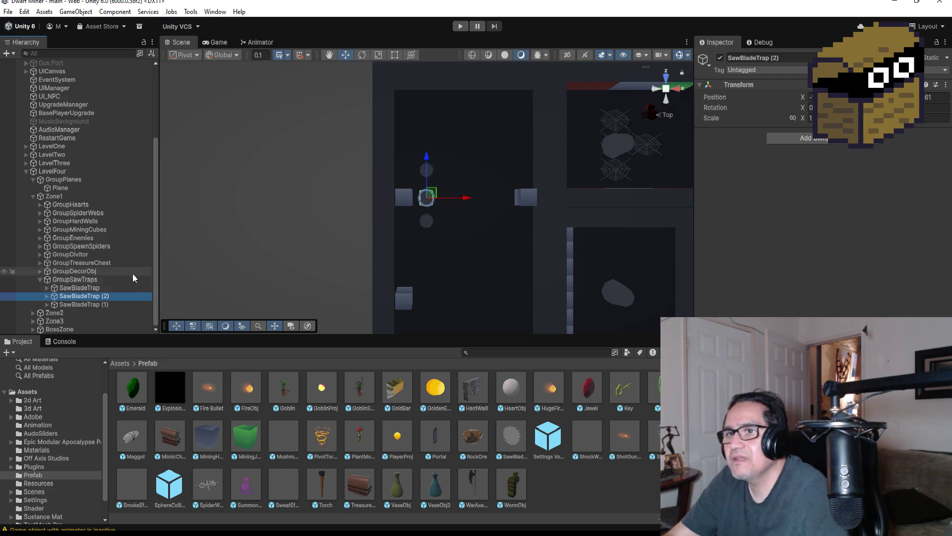
key("ctrl+d")
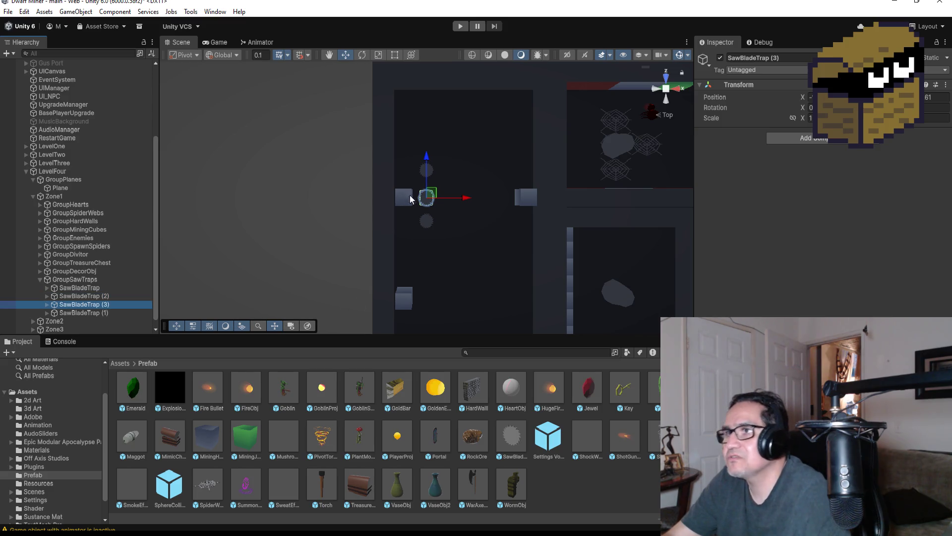
Drag SawBladeTrap (3) down and left so it sits just below the left wall cube.
left_click_drag(428, 157, 427, 193)
left_click_drag(465, 236, 445, 237)
left_click_drag(405, 193, 404, 180)
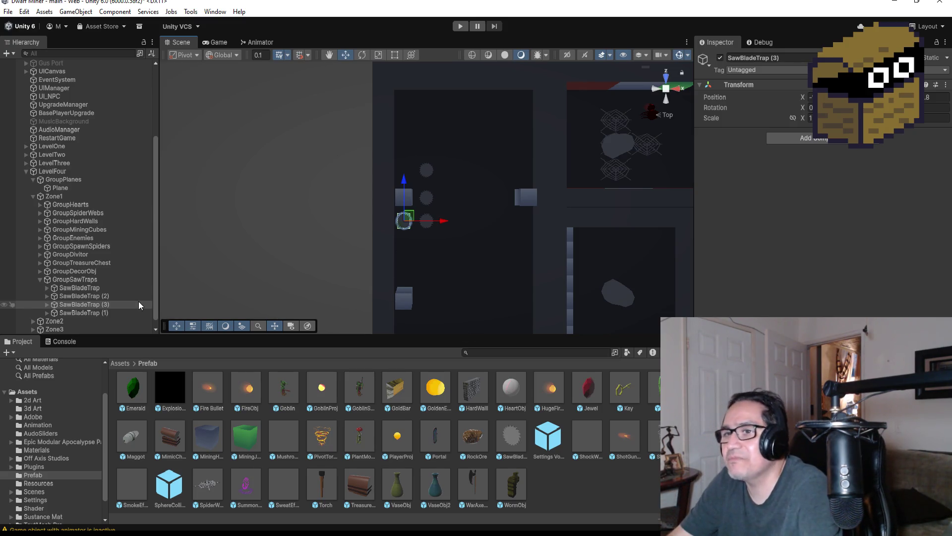
Expand SawBladeTrap (3) and delete its Pos1 (1) waypoint.
left_click(47, 304)
left_click(76, 313)
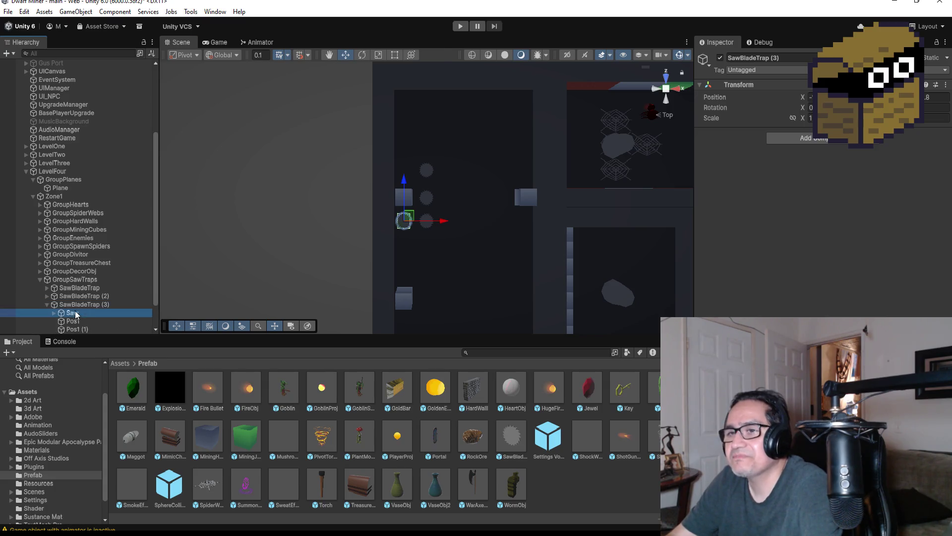
scroll(105, 278, "down", 2)
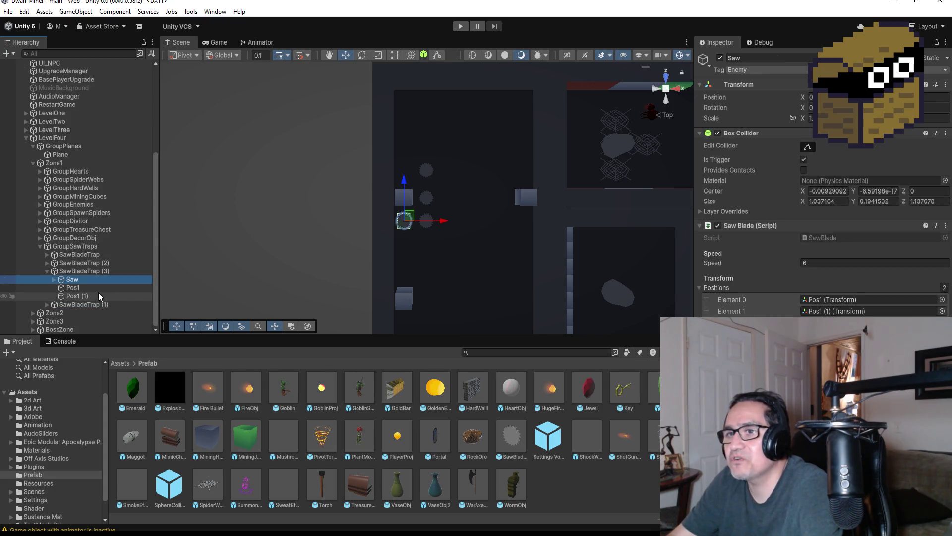
left_click(99, 288)
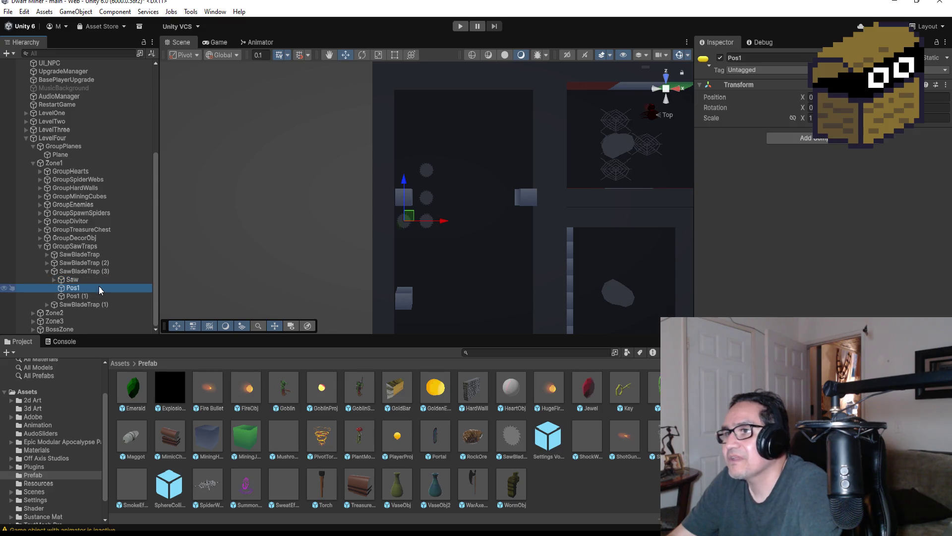
left_click(94, 295)
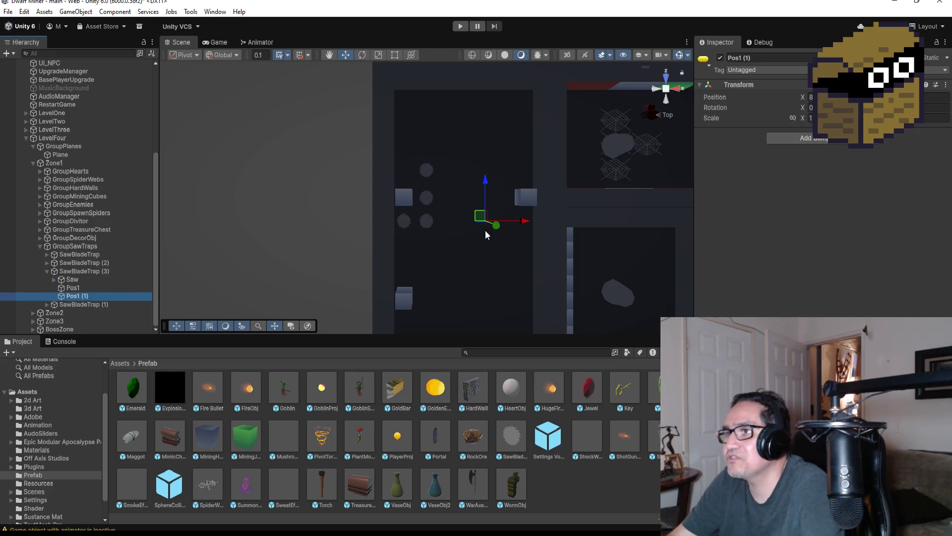
right_click(73, 297)
left_click(124, 175)
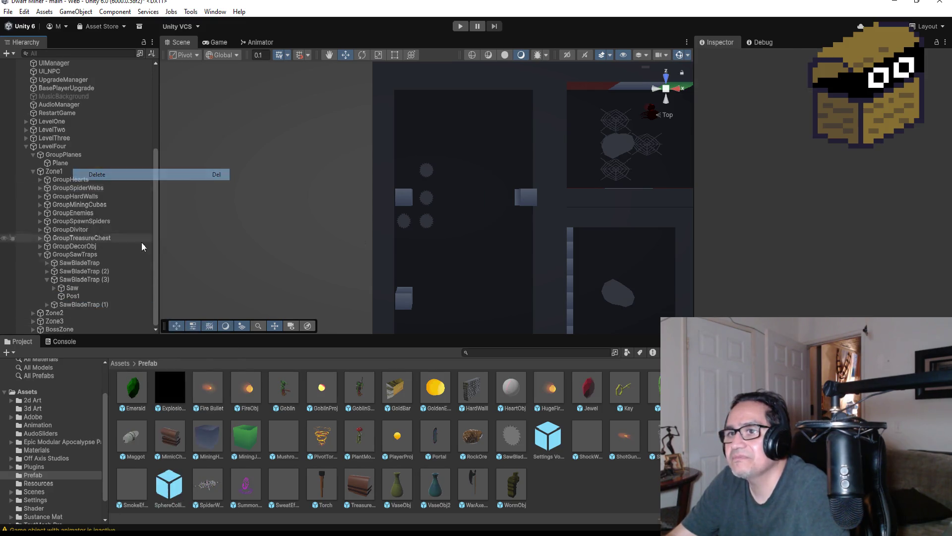
Duplicate Pos1 as a new waypoint moved down near the lower wall cube, then copy the trap as SawBladeTrap (4).
left_click(98, 296)
key("ctrl+d")
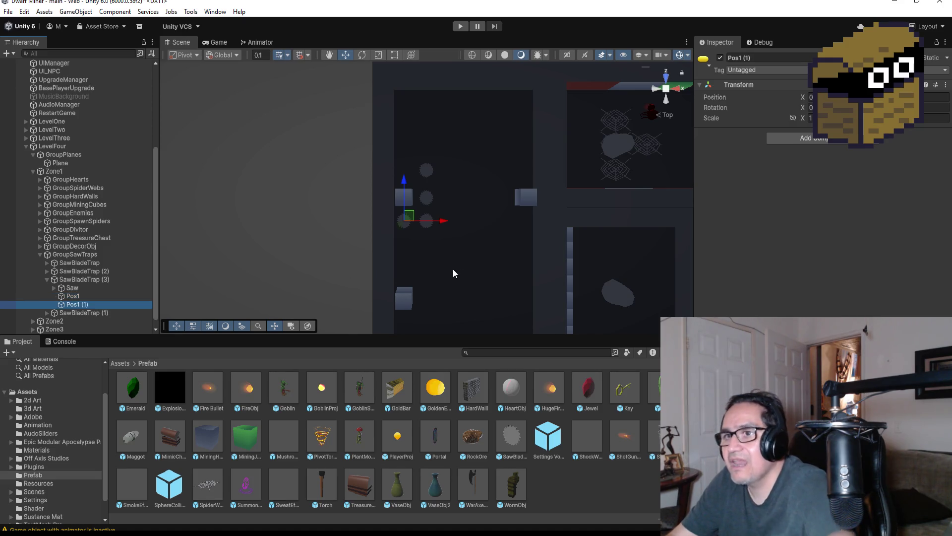
left_click_drag(405, 177, 409, 235)
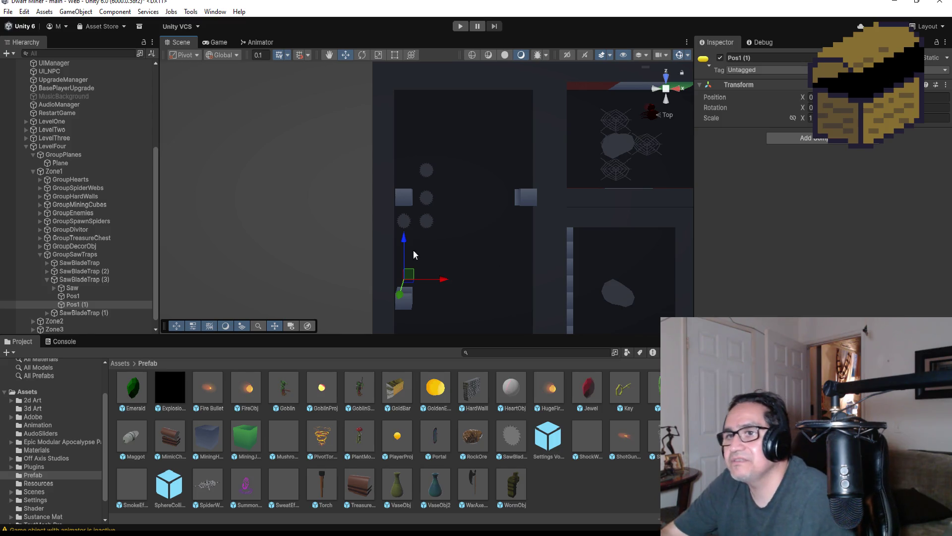
left_click(46, 280)
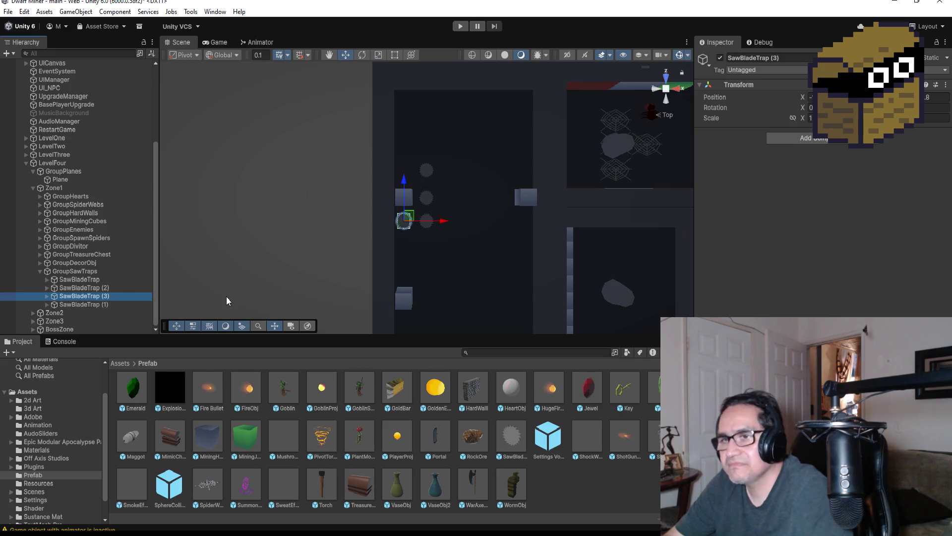
key("ctrl+d")
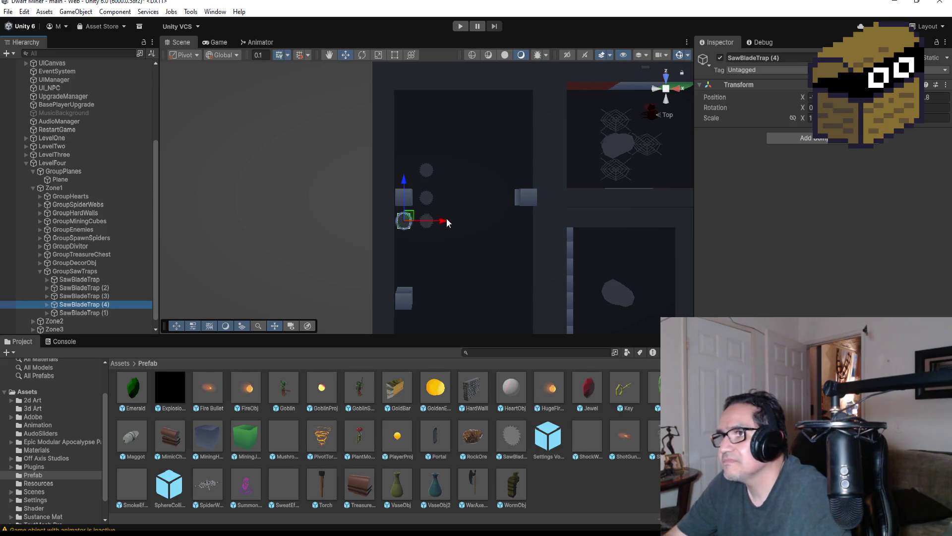
left_click_drag(443, 224, 565, 228)
key("f")
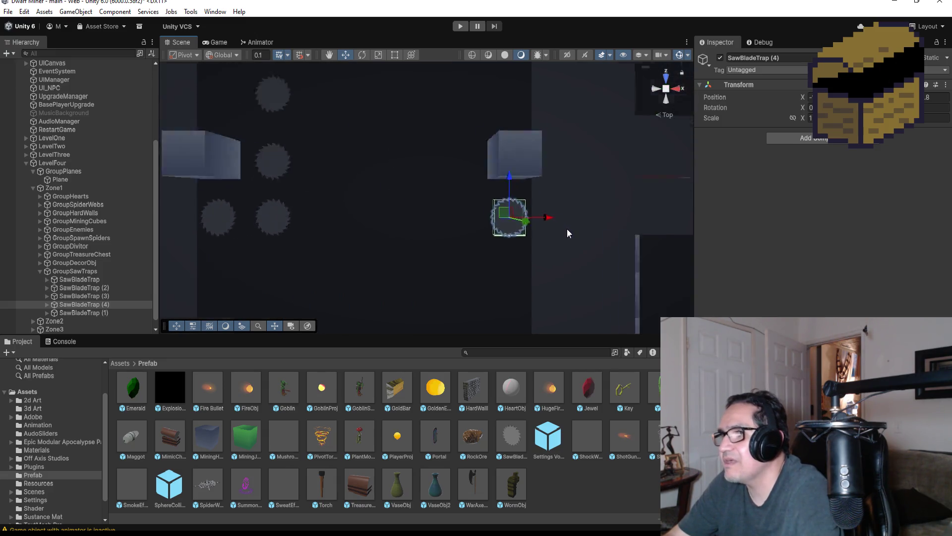
scroll(474, 192, "down", 4)
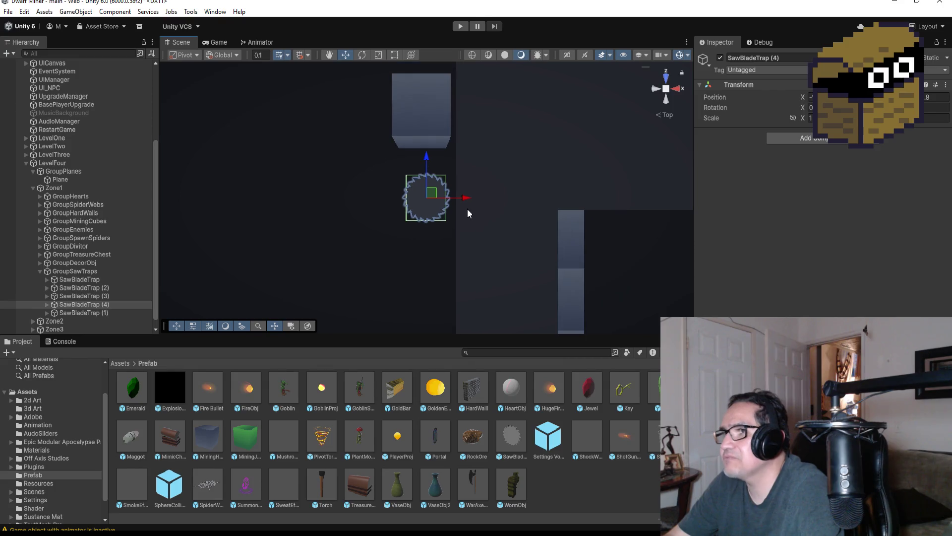
left_click_drag(469, 198, 466, 201)
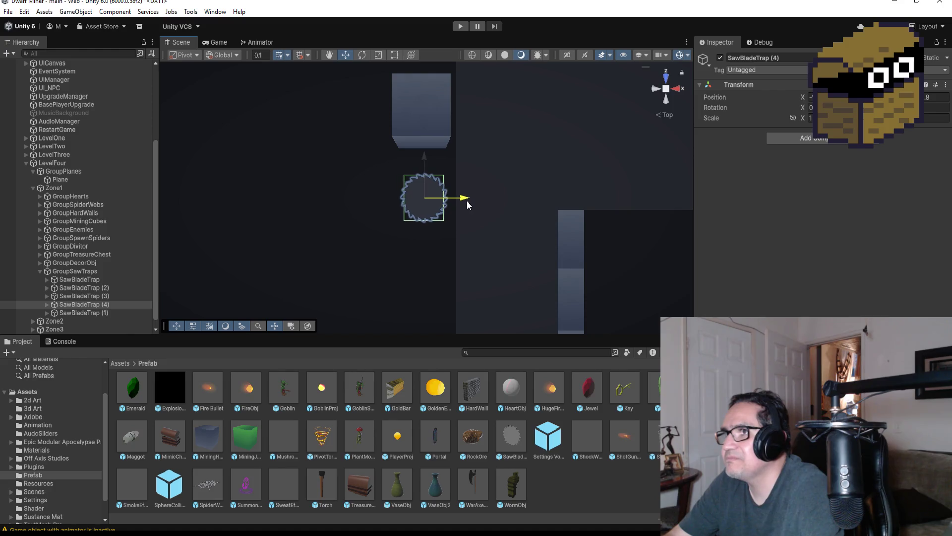
scroll(467, 243, "down", 5)
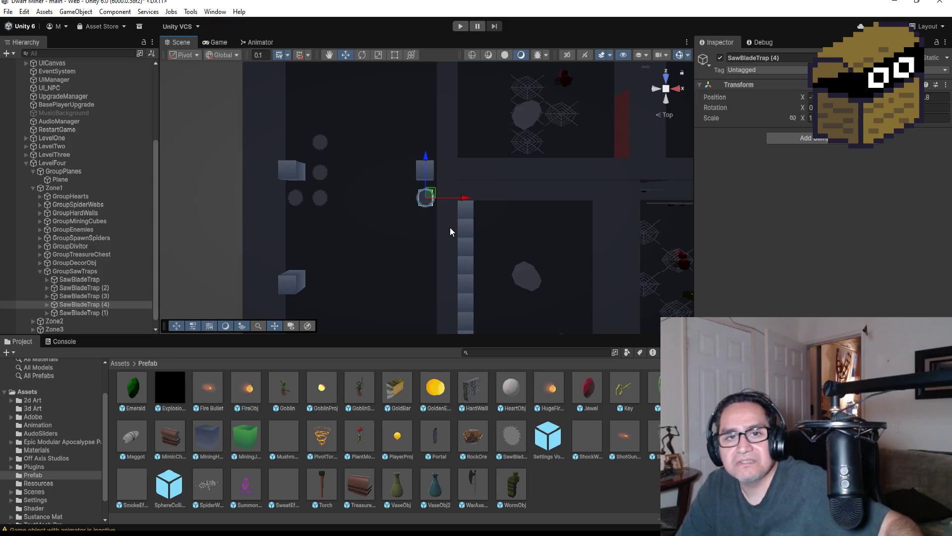
left_click(47, 304)
left_click(73, 312)
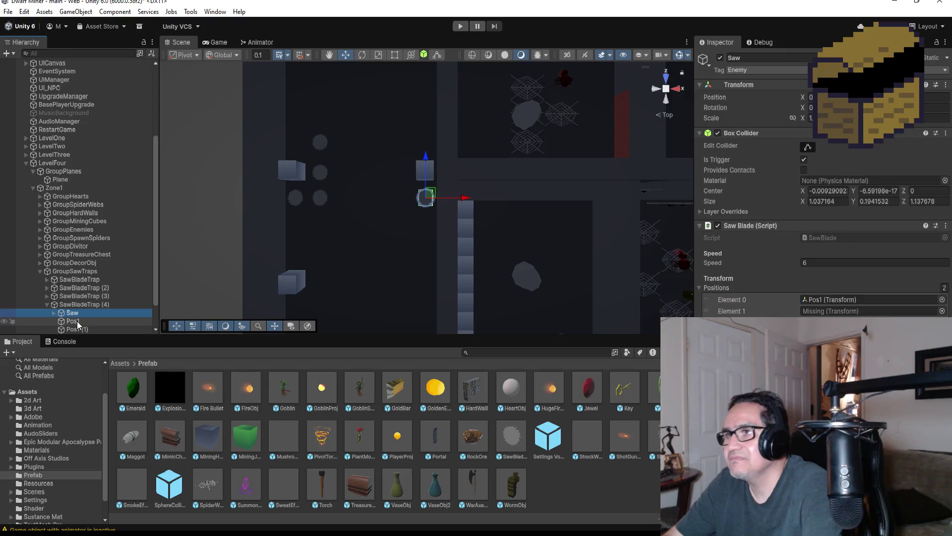
left_click(73, 321)
left_click(74, 329)
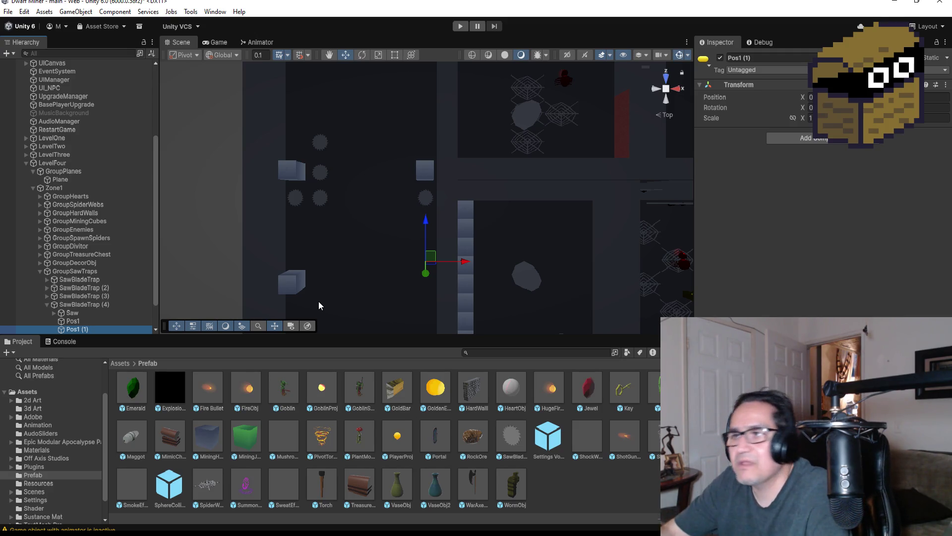
left_click(290, 284)
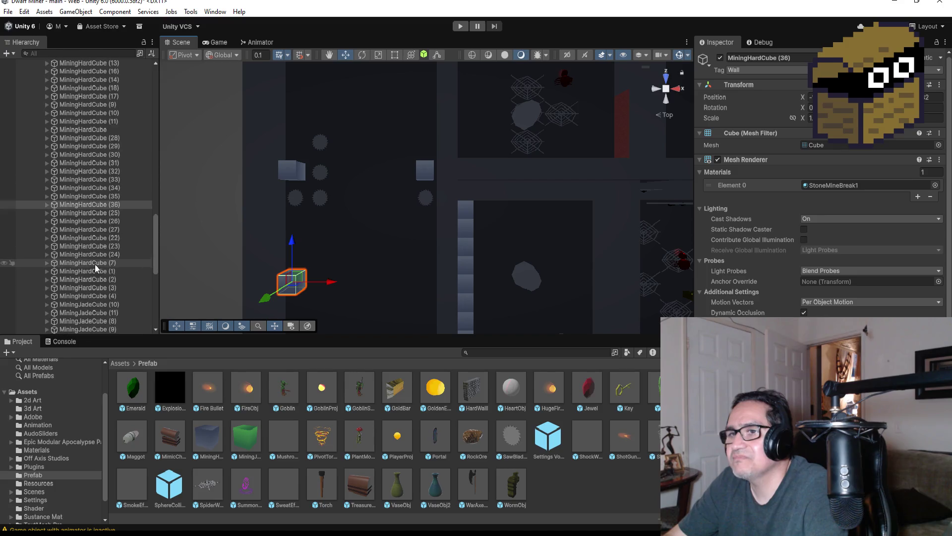
left_click(110, 206)
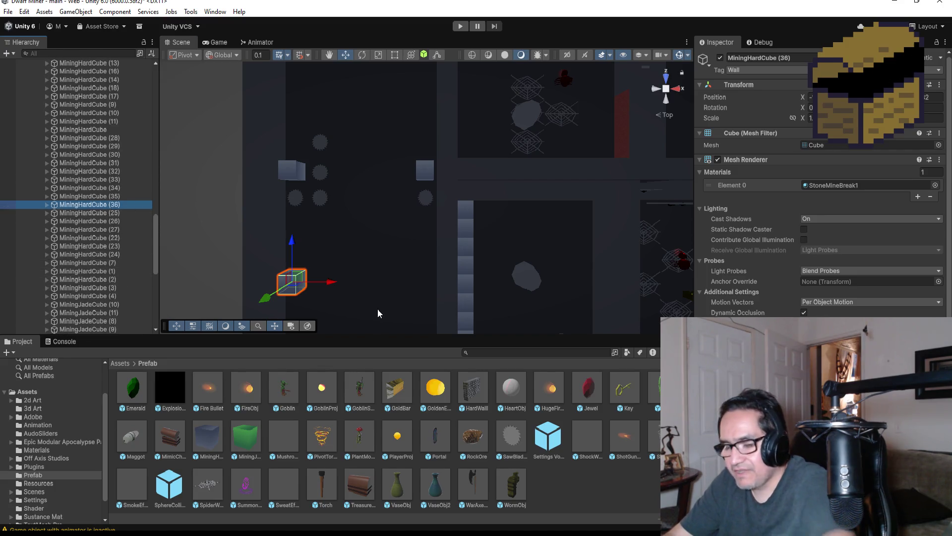
Duplicate MiningHardCube (36), slide the copy right against the long wall, and start play mode.
key("ctrl+d")
left_click_drag(331, 282, 465, 284)
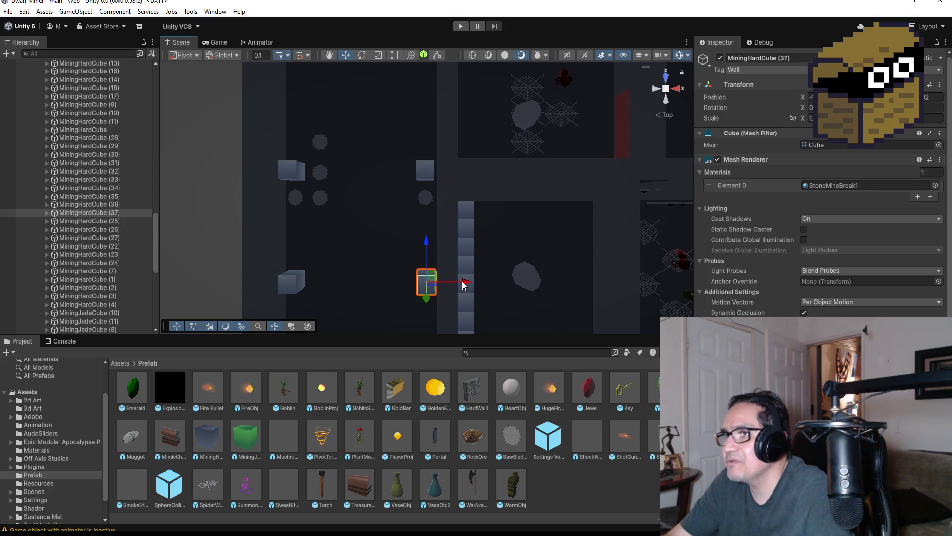
key("f")
scroll(491, 237, "down", 5)
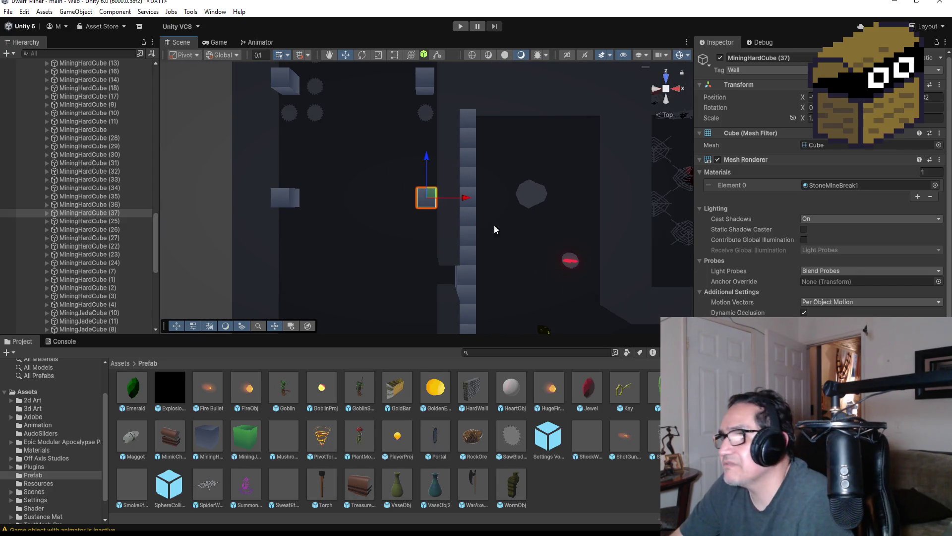
scroll(445, 198, "down", 3)
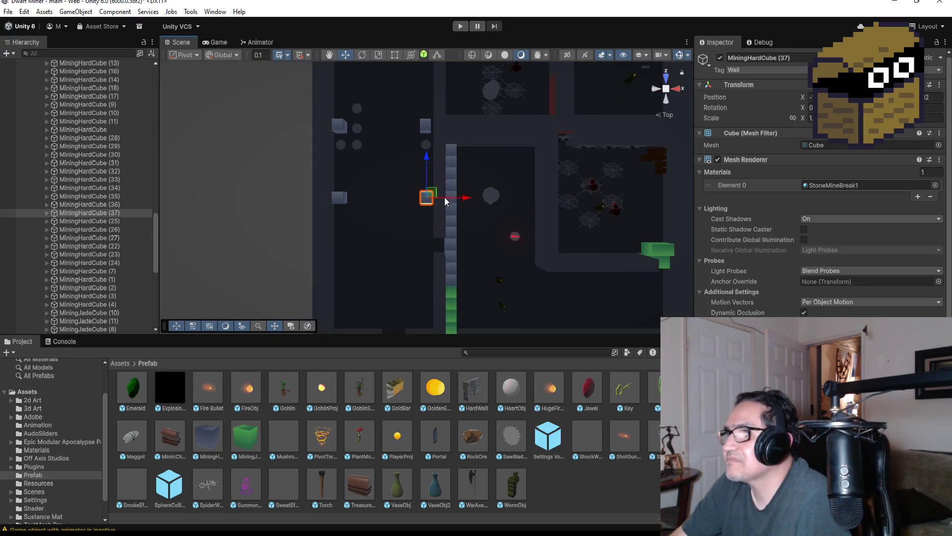
scroll(466, 257, "up", 2)
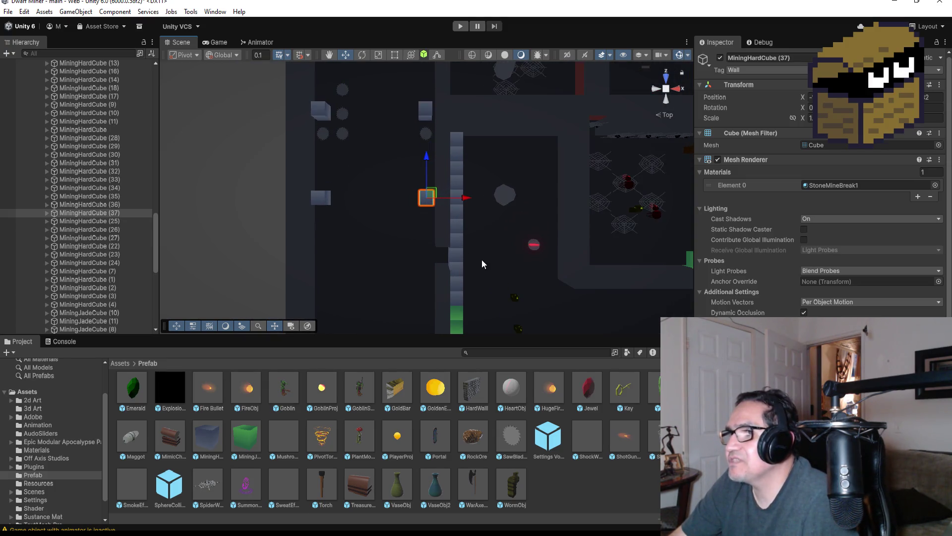
scroll(488, 267, "down", 2)
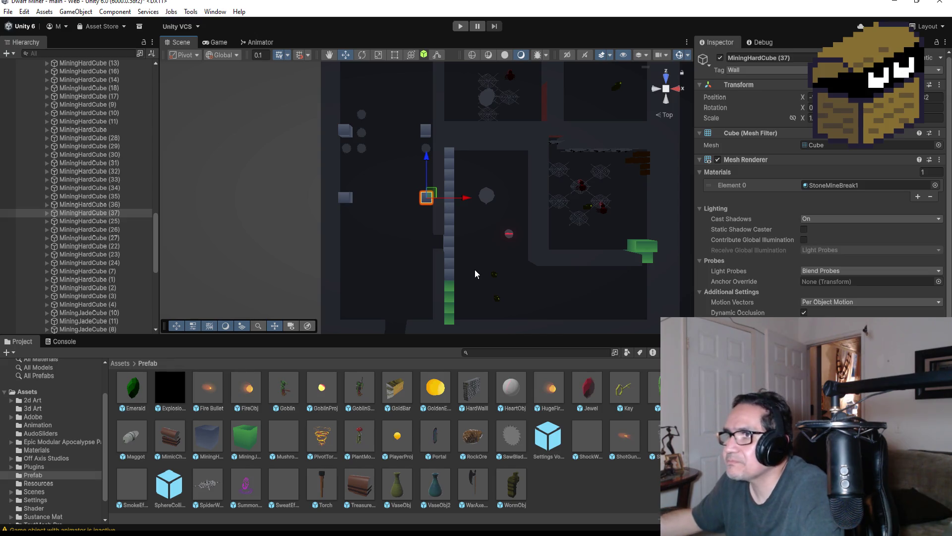
left_click(462, 27)
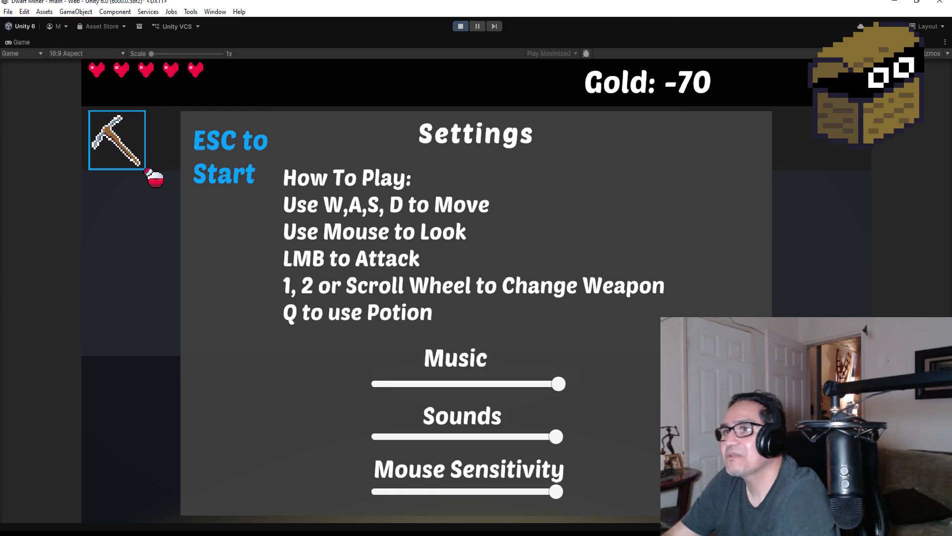
Resume play, switch to the gun, walk forward between the cubes and fire.
key("Escape")
key("2")
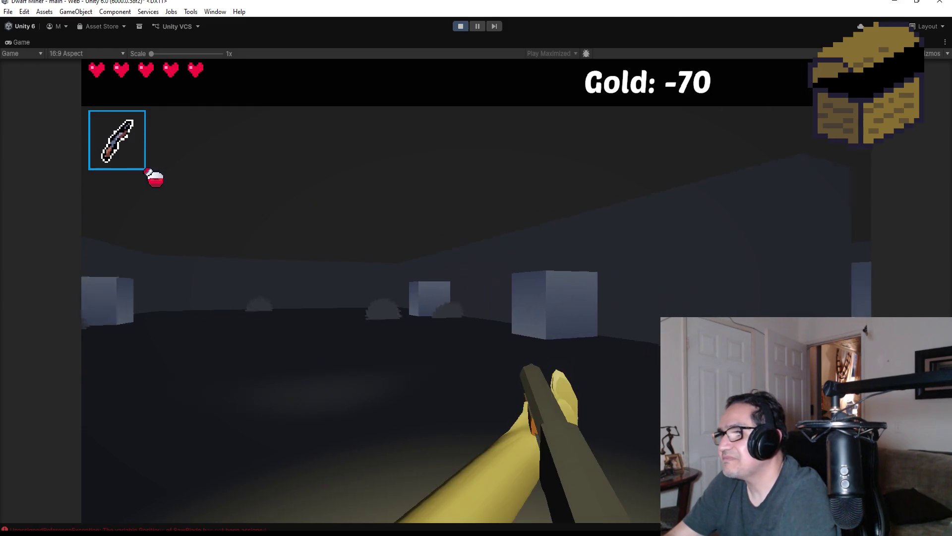
key("w")
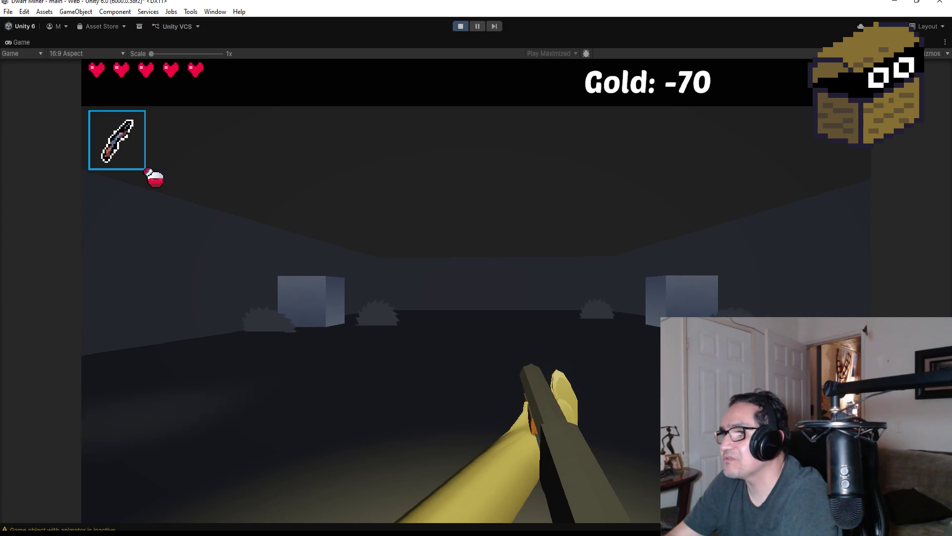
key("w")
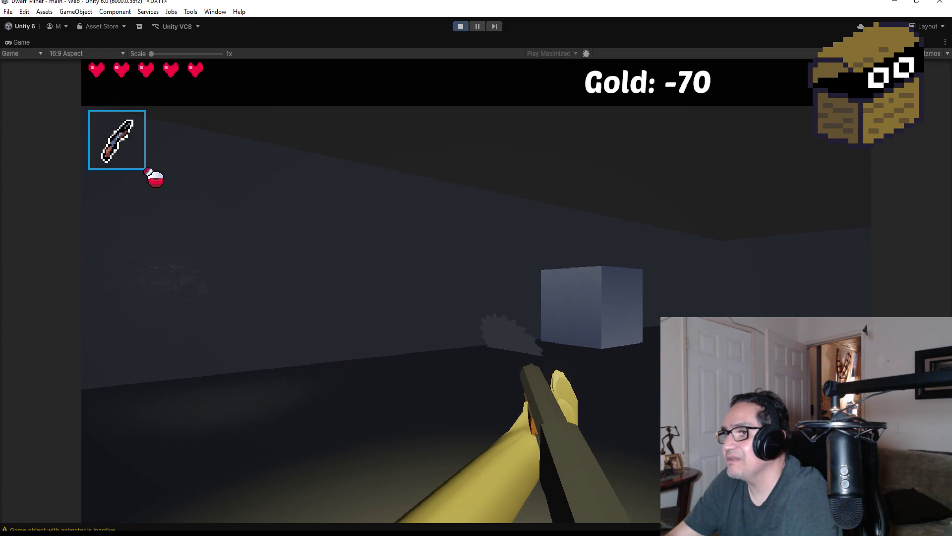
left_click(476, 291)
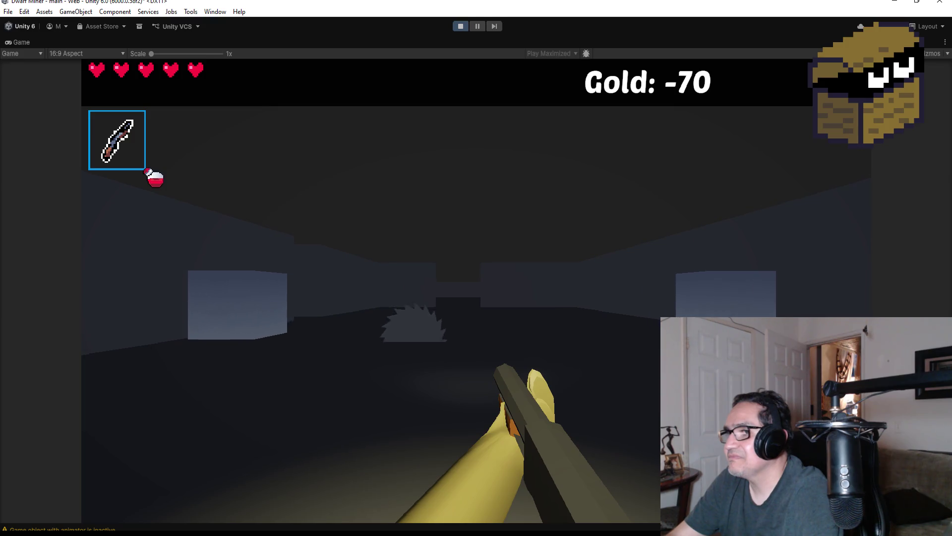
scroll(476, 268, "down", 1)
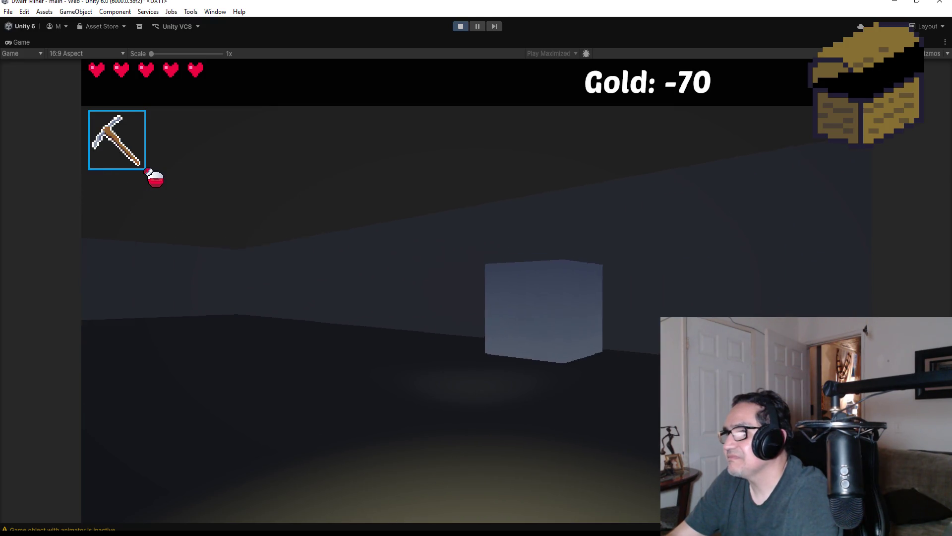
Pause and stop the play test, then select the saw blade Cylinder in the scene.
key("Escape")
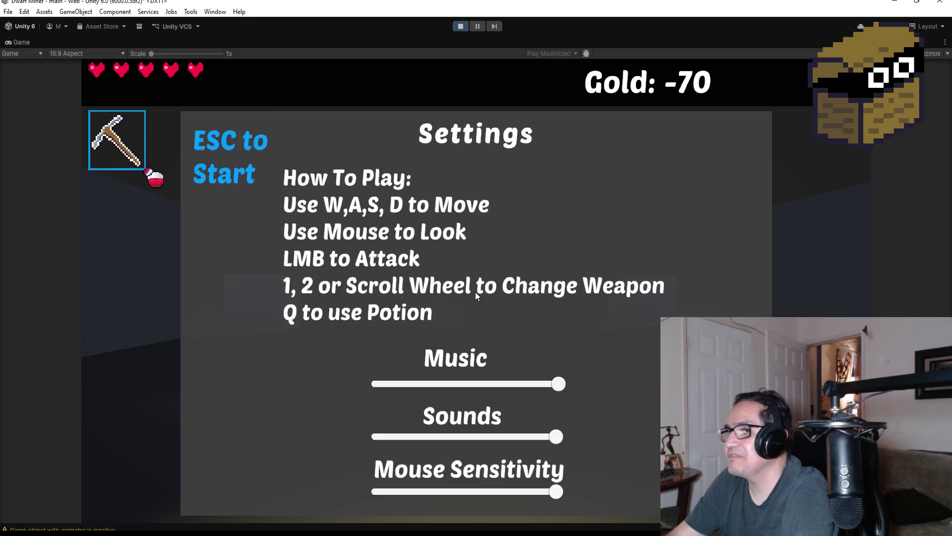
left_click(457, 25)
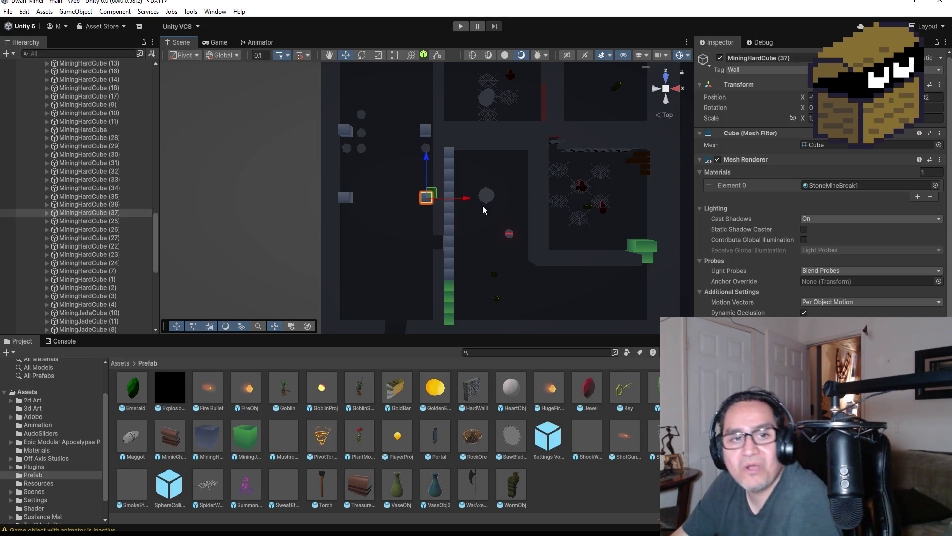
scroll(310, 149, "up", 3)
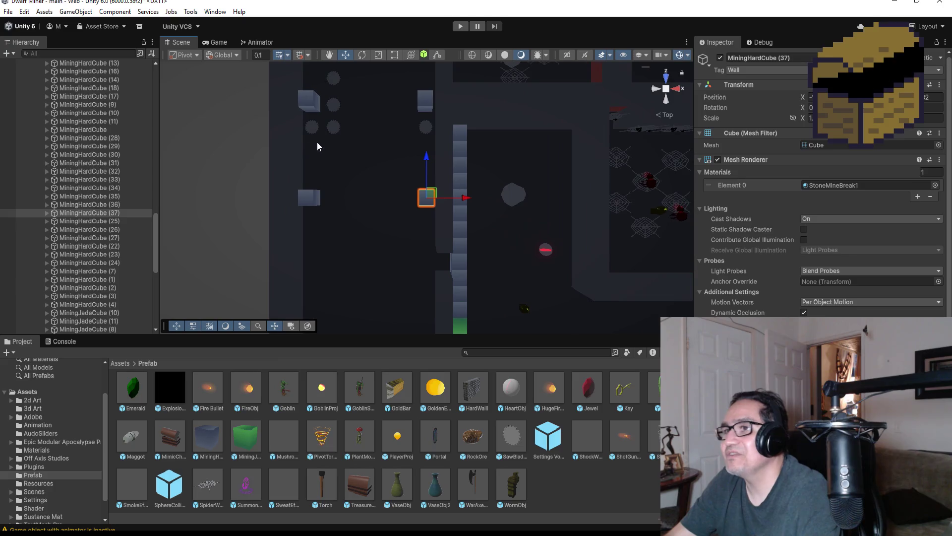
left_click(312, 128)
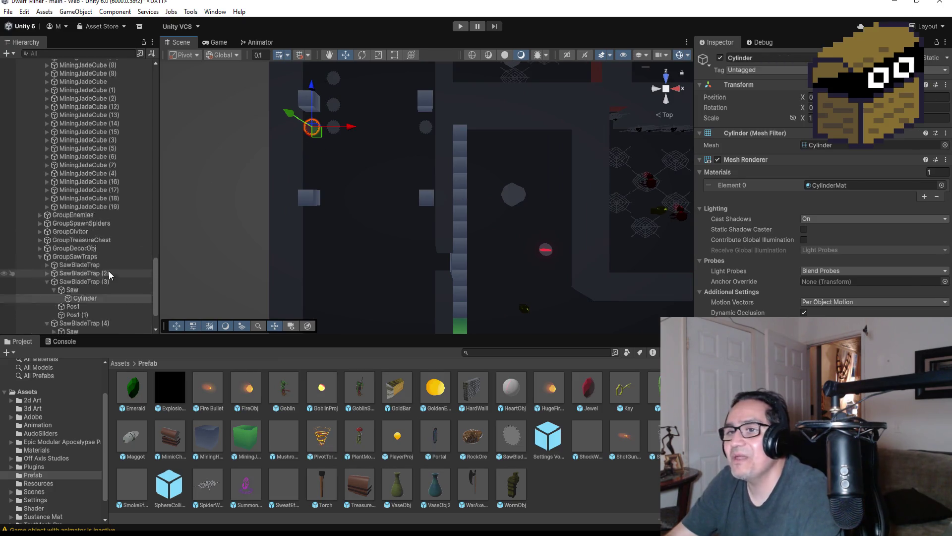
scroll(110, 272, "down", 3)
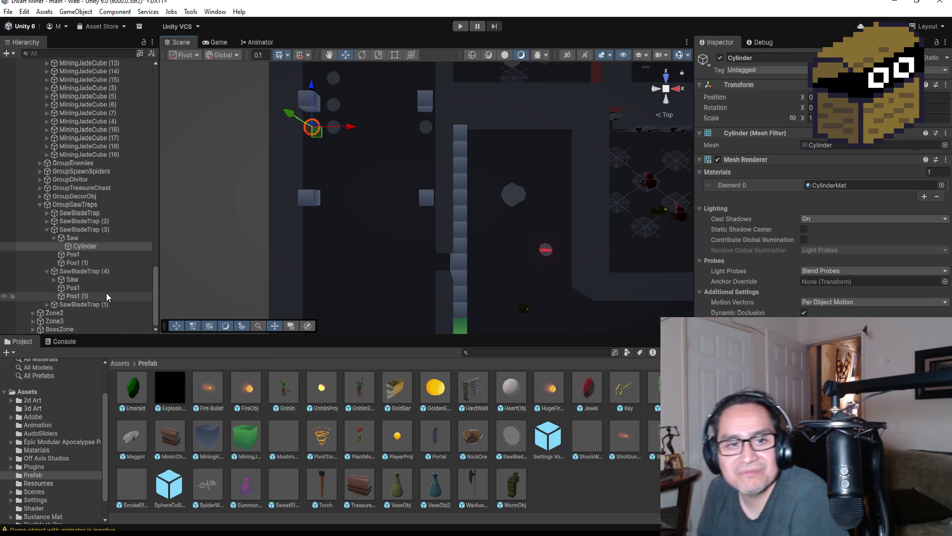
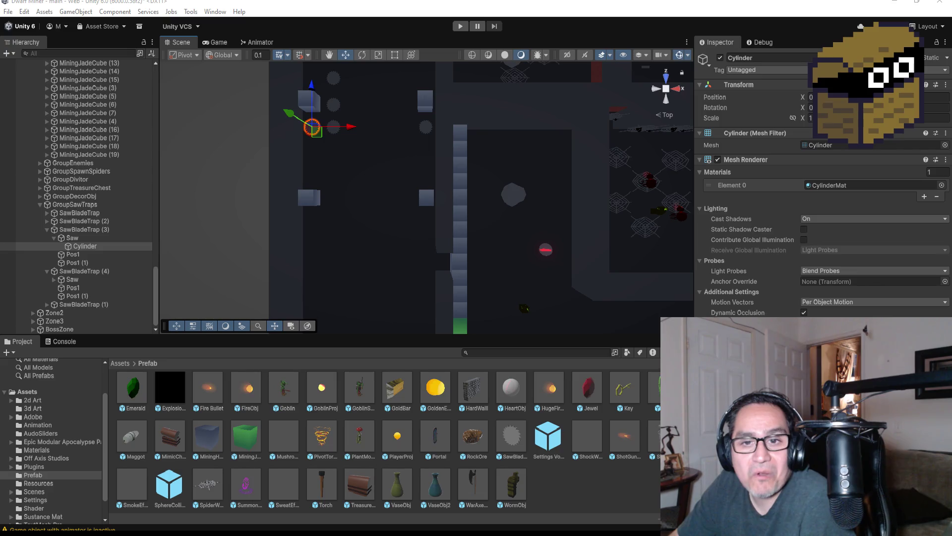
Switch to the browser and open The Scenic Route game page on itch.io.
key("alt+Tab")
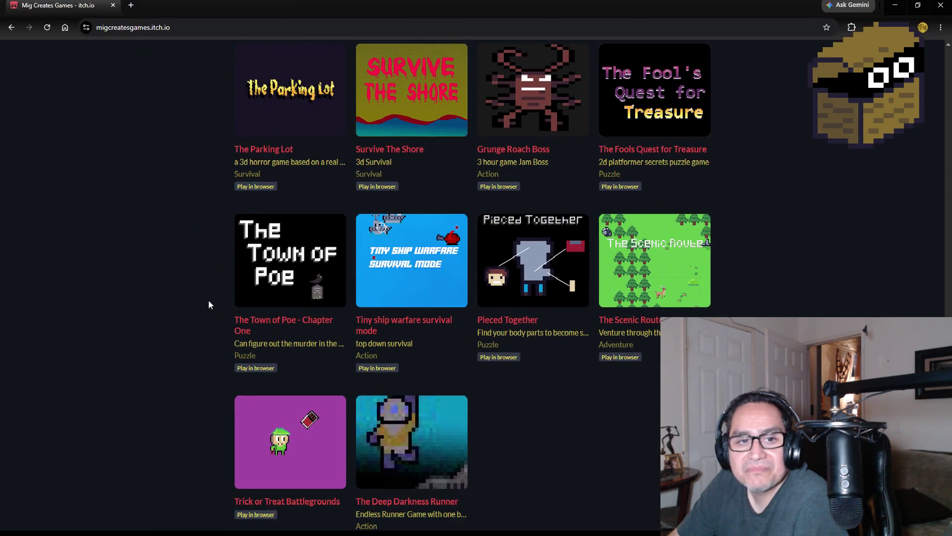
scroll(516, 445, "down", 1)
scroll(516, 446, "up", 2)
left_click(679, 316)
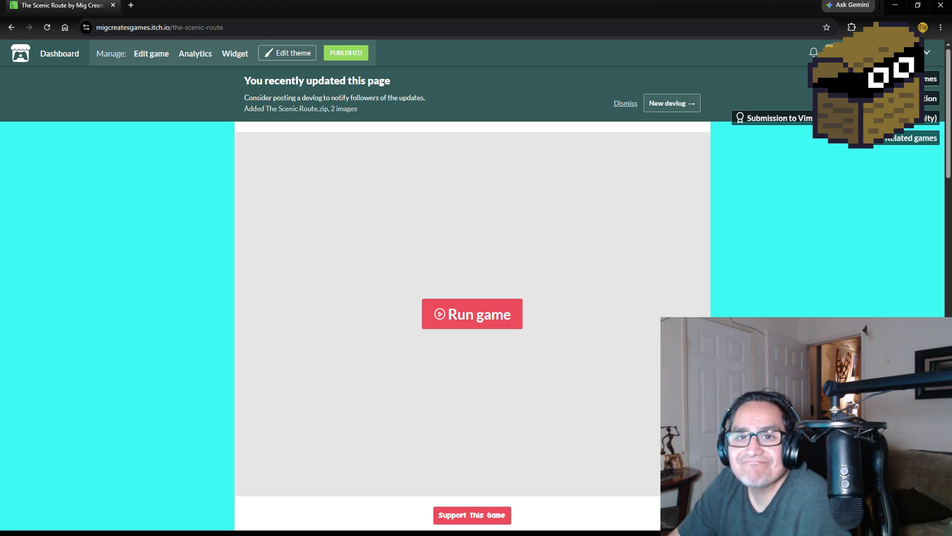
Copy the game page's web address from the address bar and close the browser.
left_click(256, 22)
right_click(257, 22)
left_click(294, 120)
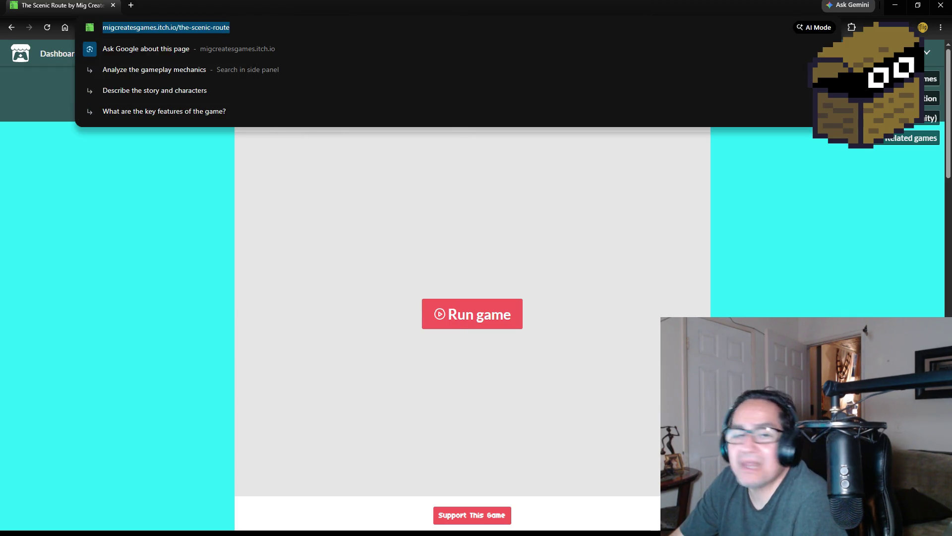
key("alt+Tab")
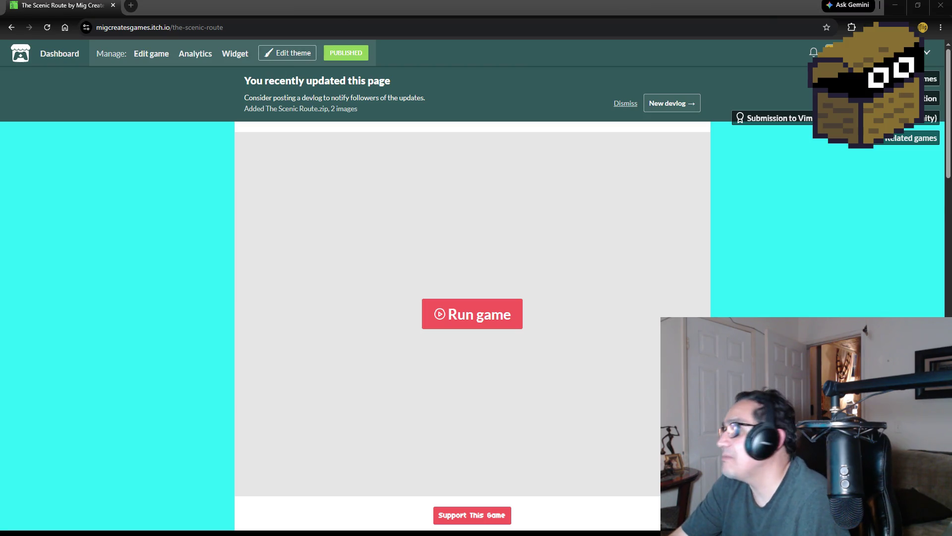
left_click(940, 7)
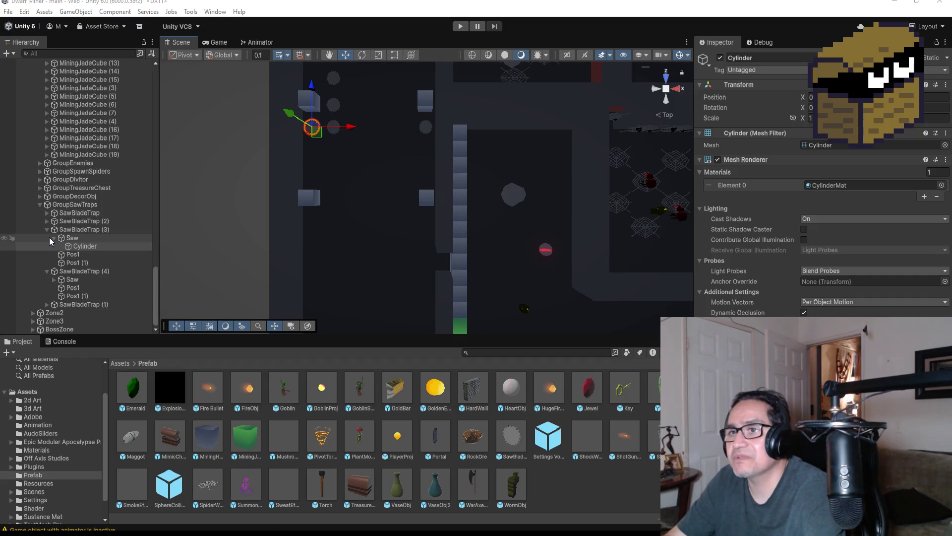
Assign Pos1 (1) as the second waypoint of the SawBladeTrap (3) saw.
left_click(72, 238)
left_click(54, 242)
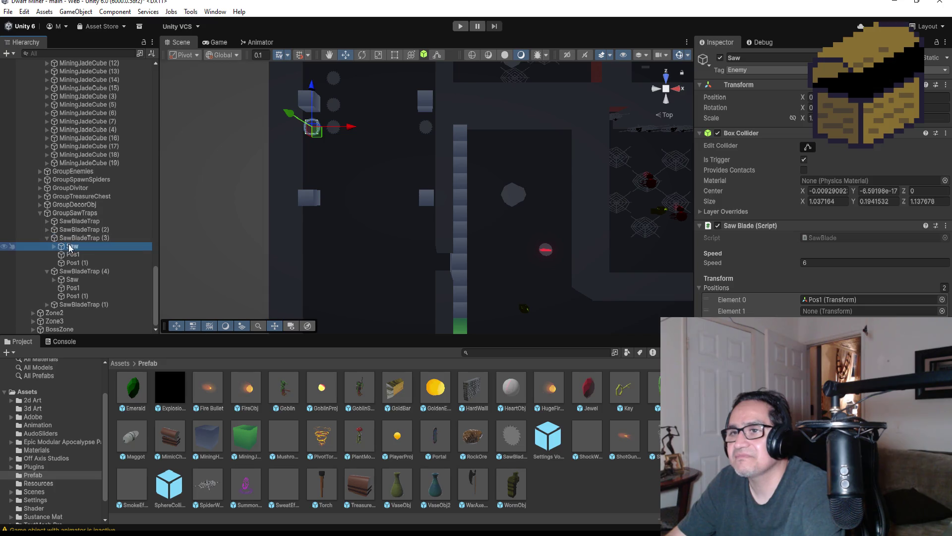
key("f")
scroll(504, 265, "down", 5)
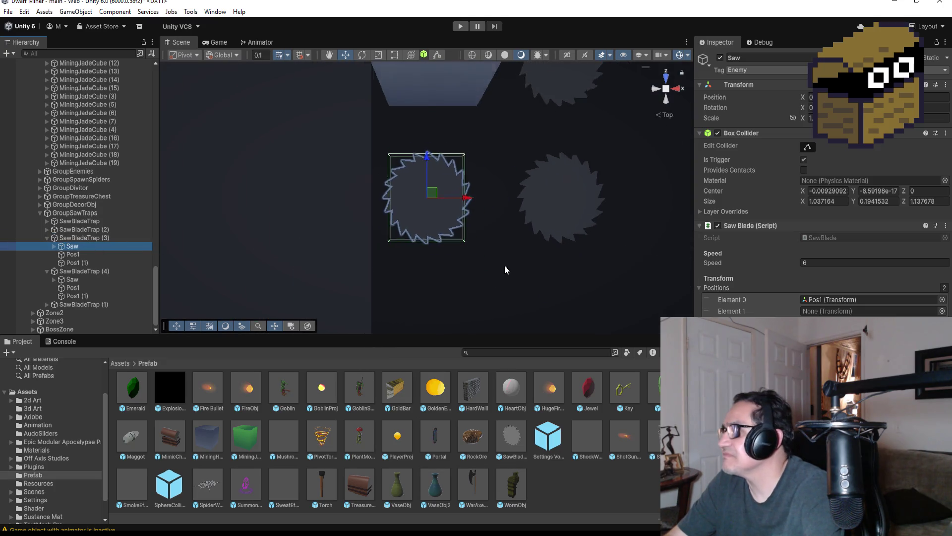
scroll(514, 310, "down", 2)
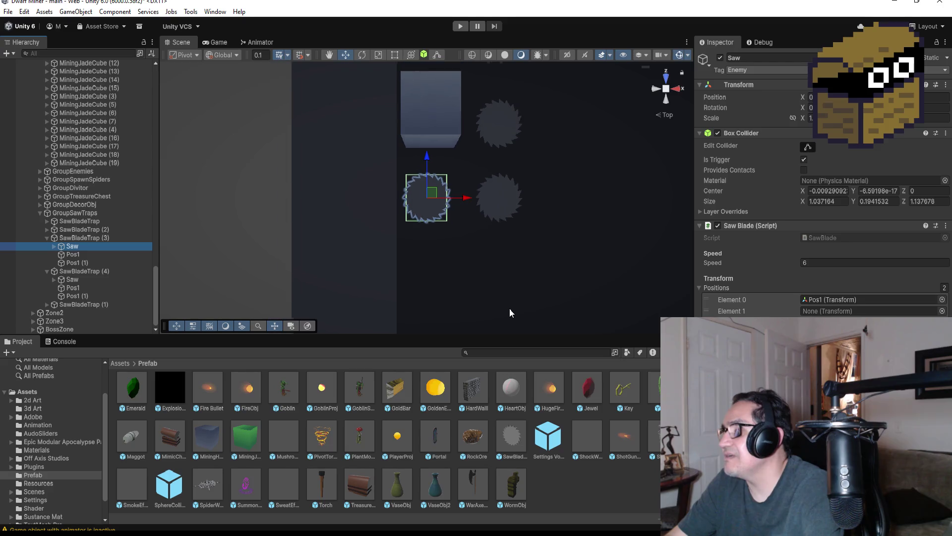
mouse_move(79, 263)
left_mouse_down()
mouse_move(272, 265)
mouse_move(840, 311)
left_mouse_up()
scroll(468, 242, "down", 4)
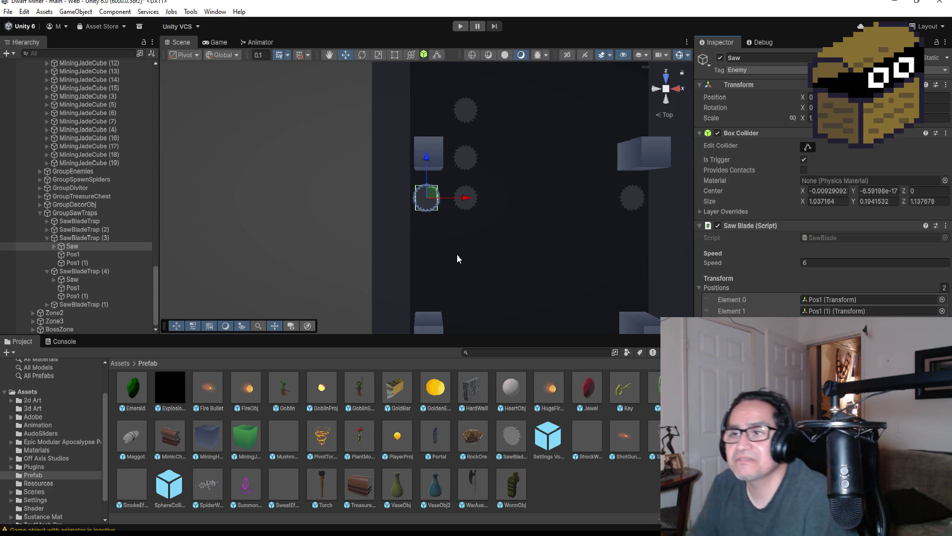
Give the SawBladeTrap (4) saw Pos1 (1) as its second waypoint and recheck SawBladeTrap (3).
left_click(74, 279)
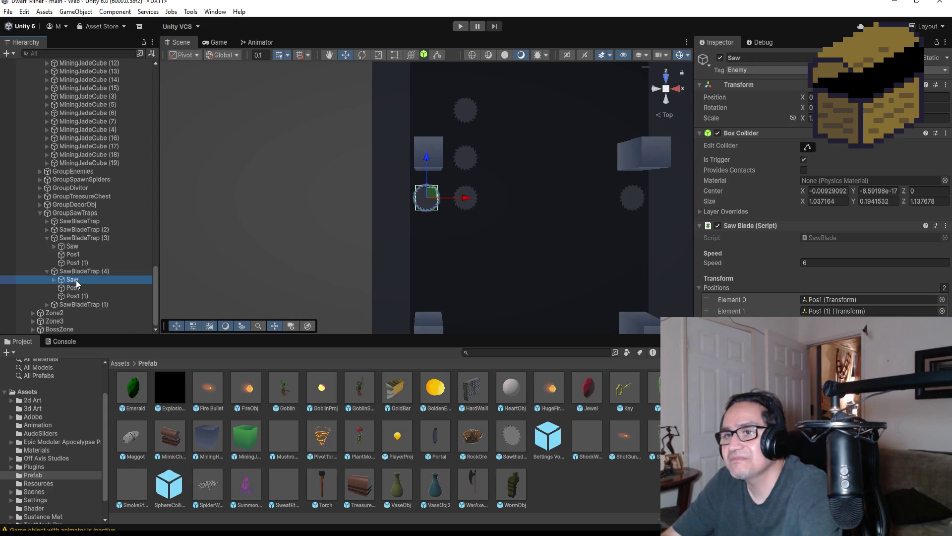
left_click_drag(74, 296, 829, 313)
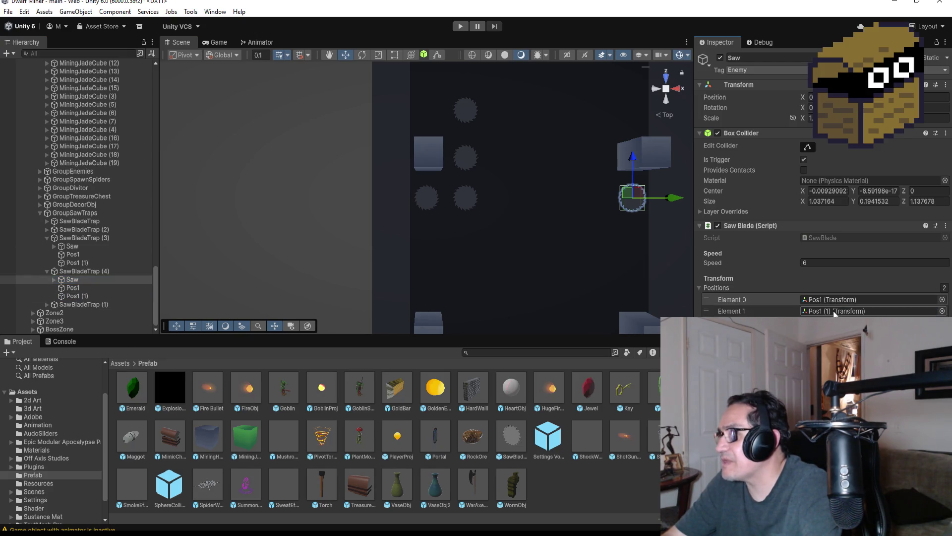
left_click(72, 250)
left_click(73, 255)
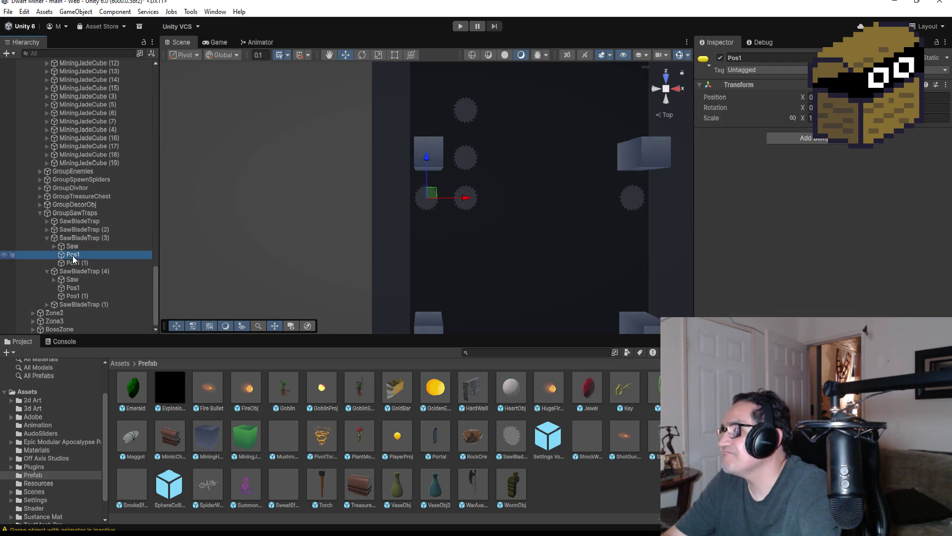
left_click(74, 248)
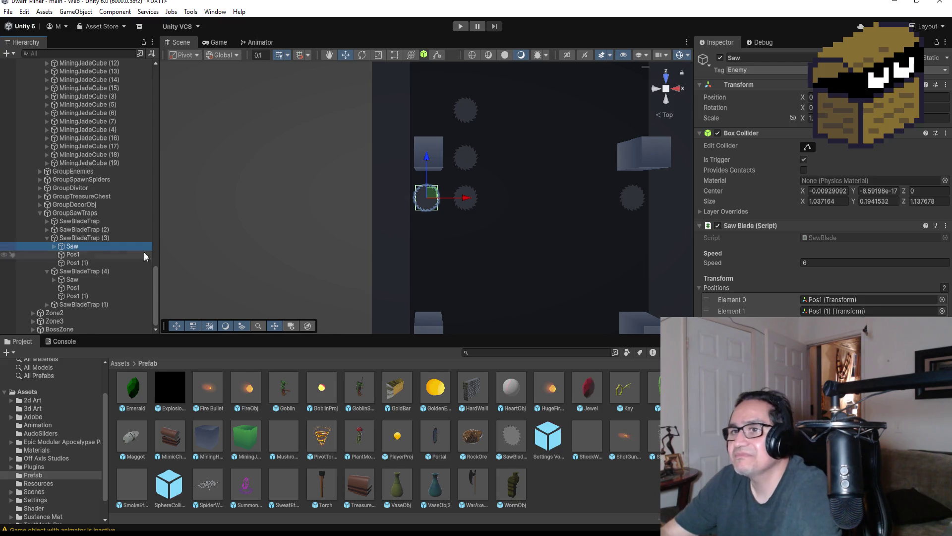
left_click(48, 238)
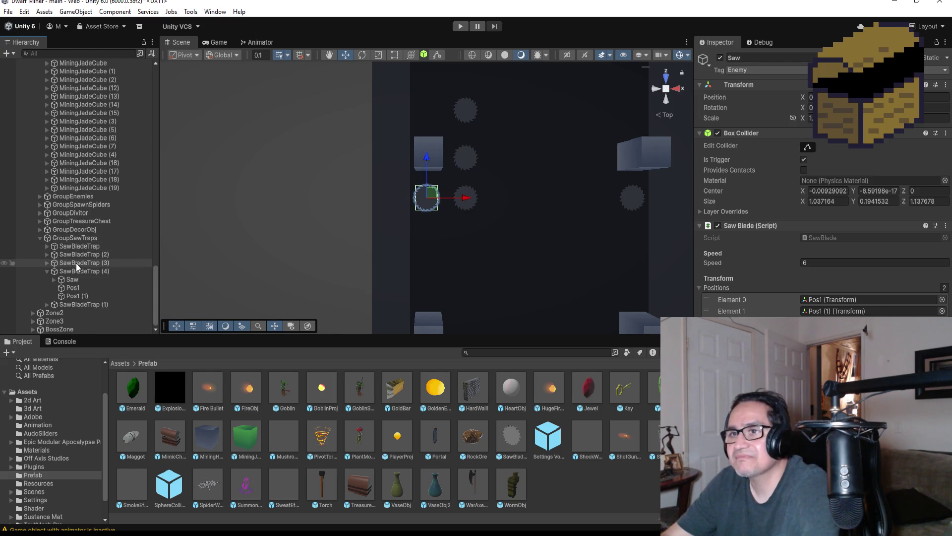
Set the Speed of the saw inside SawBladeTrap to 8.
left_click(83, 248)
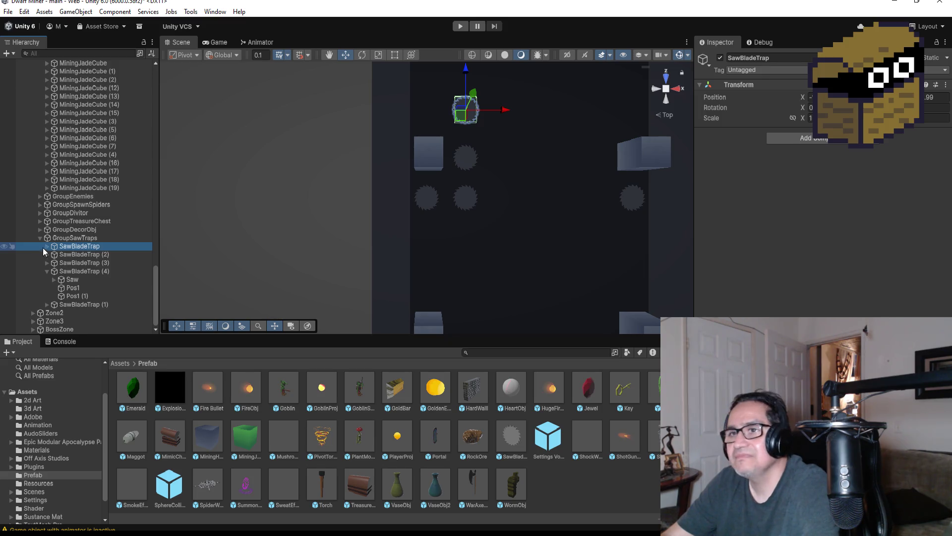
left_click(44, 247)
left_click(78, 257)
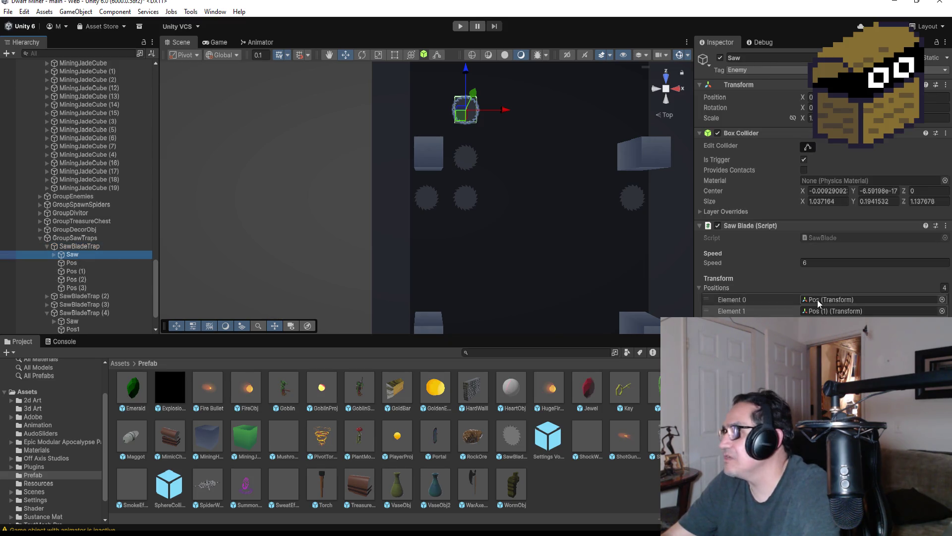
left_click(831, 260)
type("8")
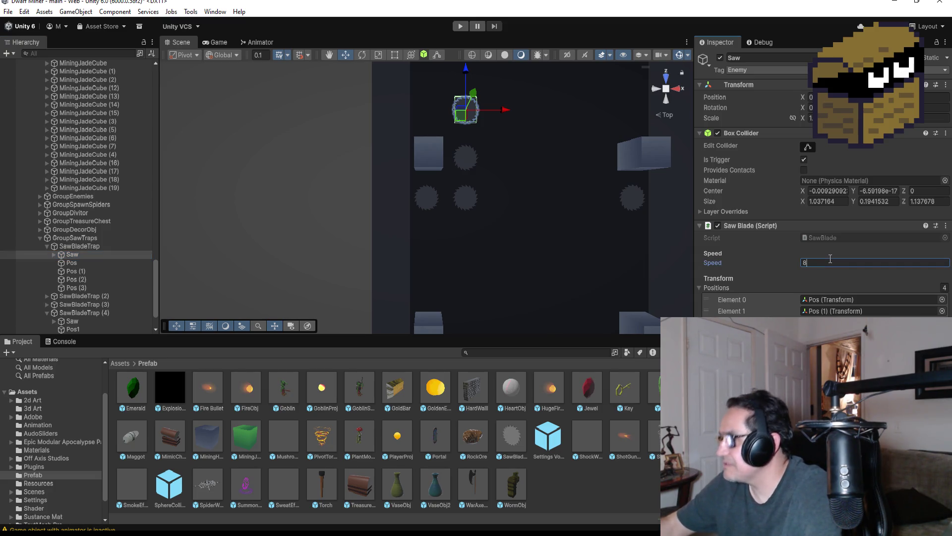
scroll(87, 302, "down", 3)
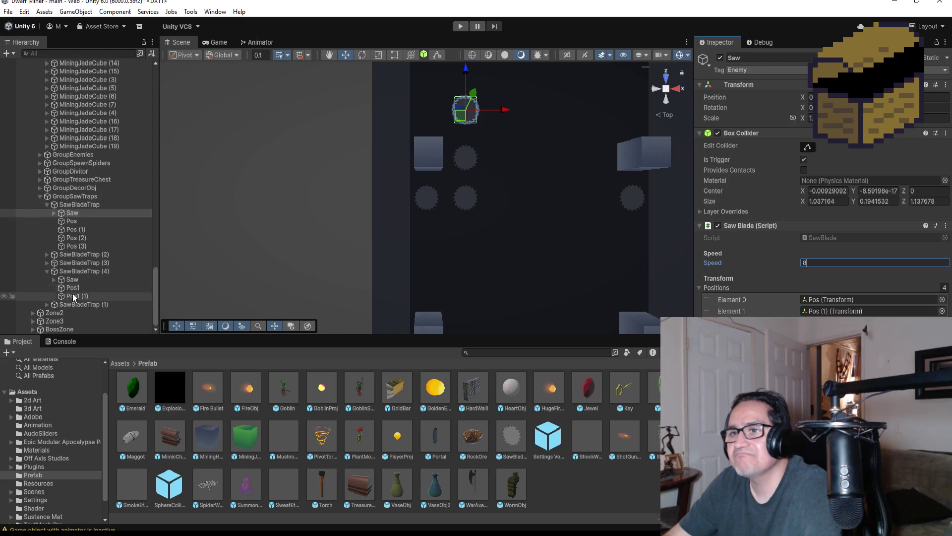
left_click(47, 264)
left_click(48, 264)
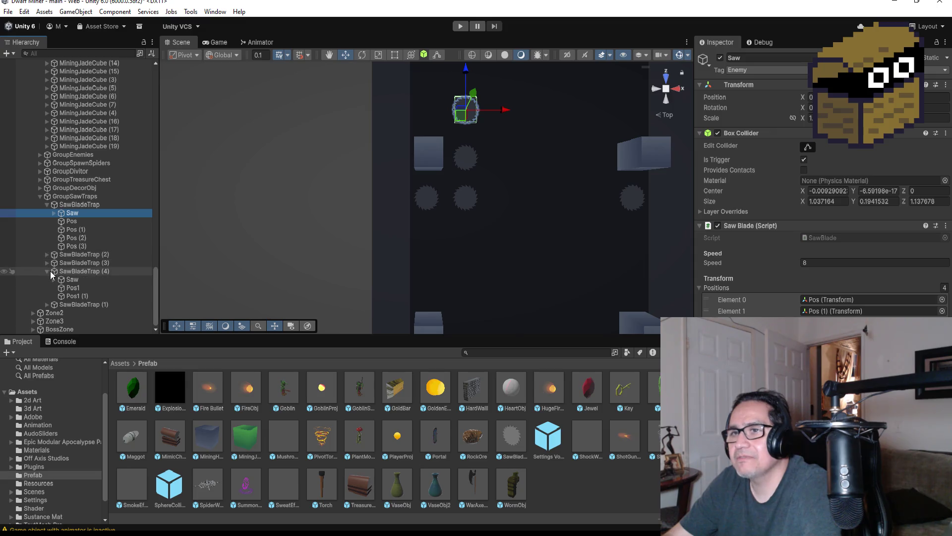
Set the SawBladeTrap (1) saw's Speed to 8 and start a playtest.
left_click(49, 271)
left_click(47, 271)
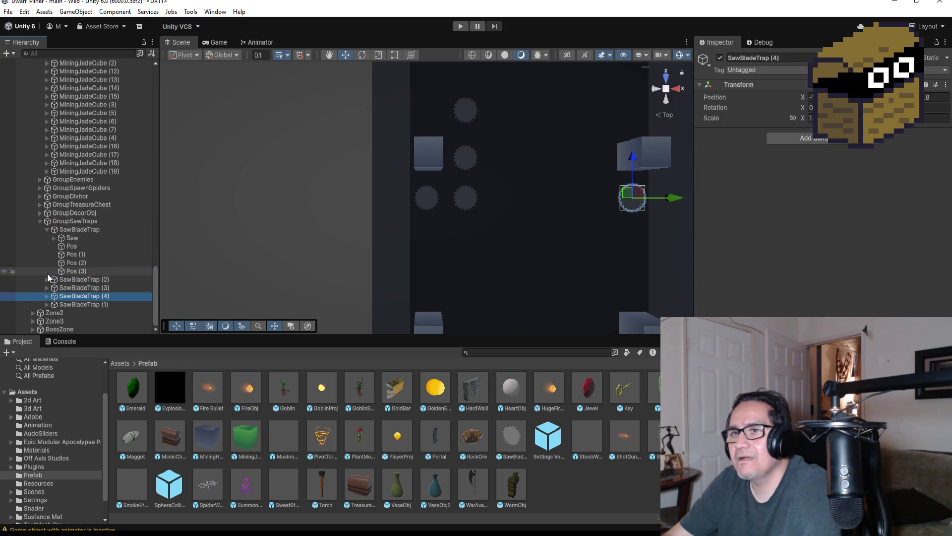
left_click(47, 304)
left_click(72, 312)
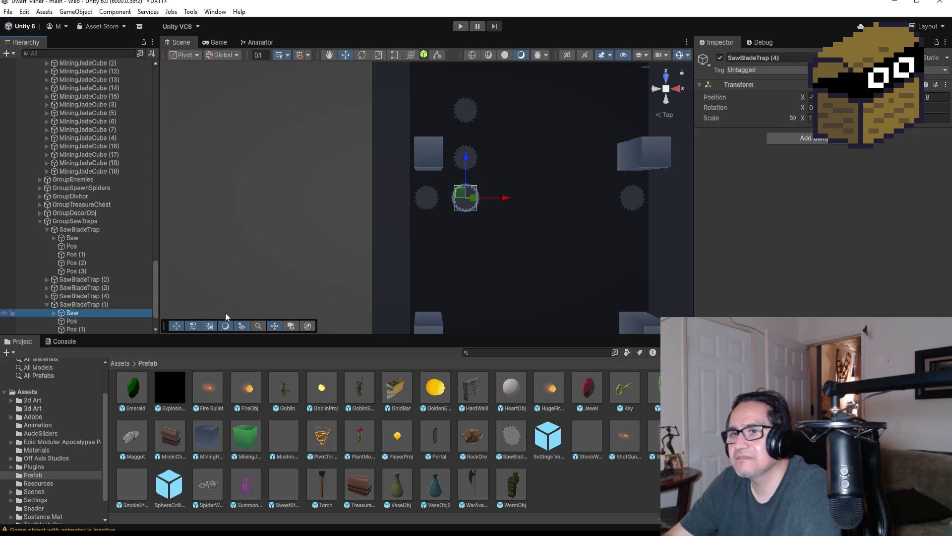
left_click(826, 257)
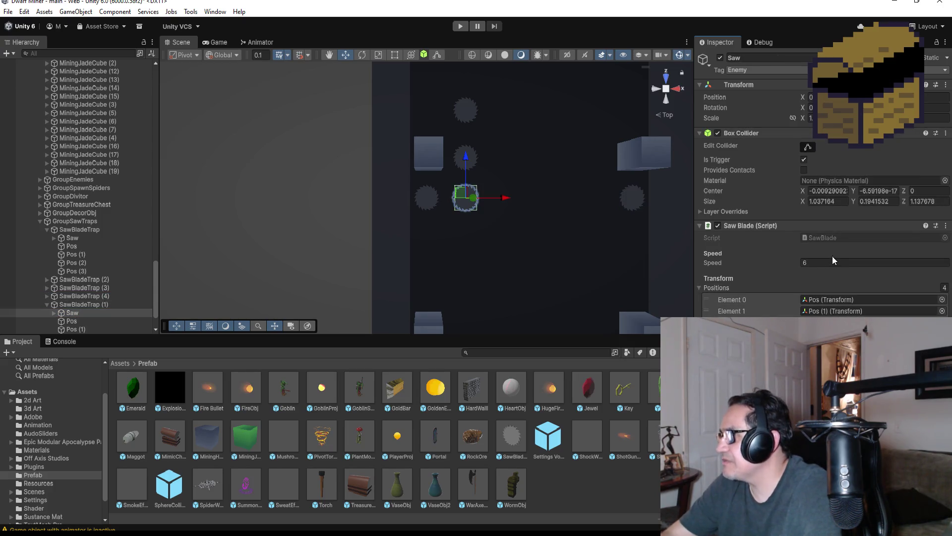
left_click(834, 261)
type("8")
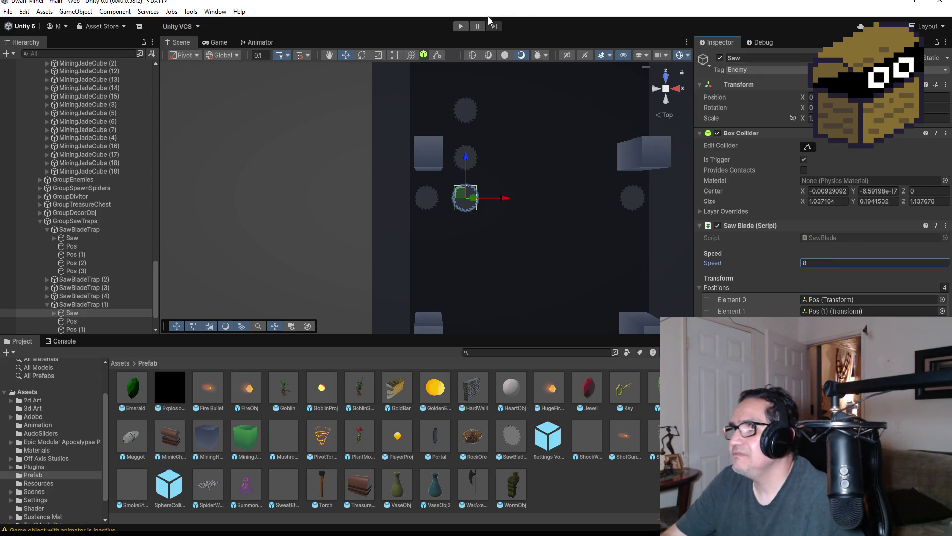
left_click(468, 27)
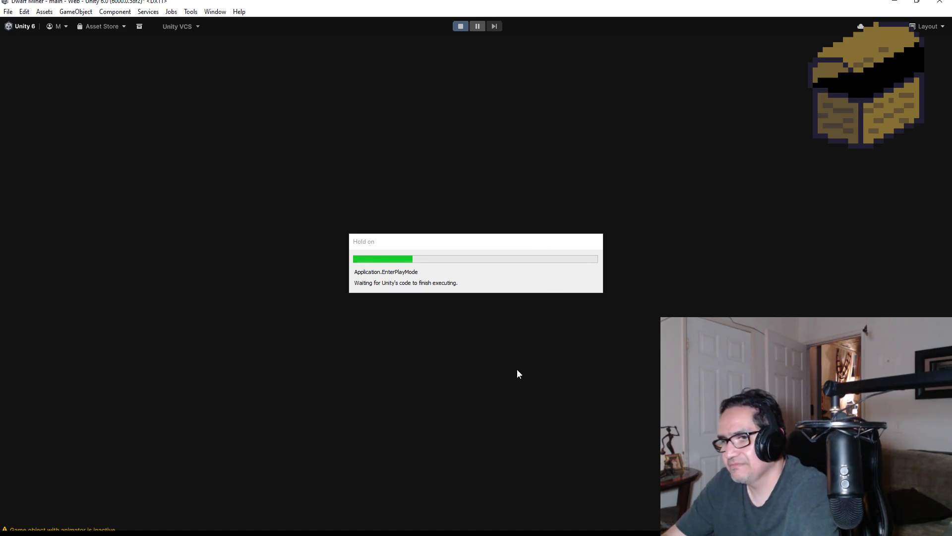
Switch to weapon slot 2 in the running game, then free the cursor and exit Play mode.
key("Escape")
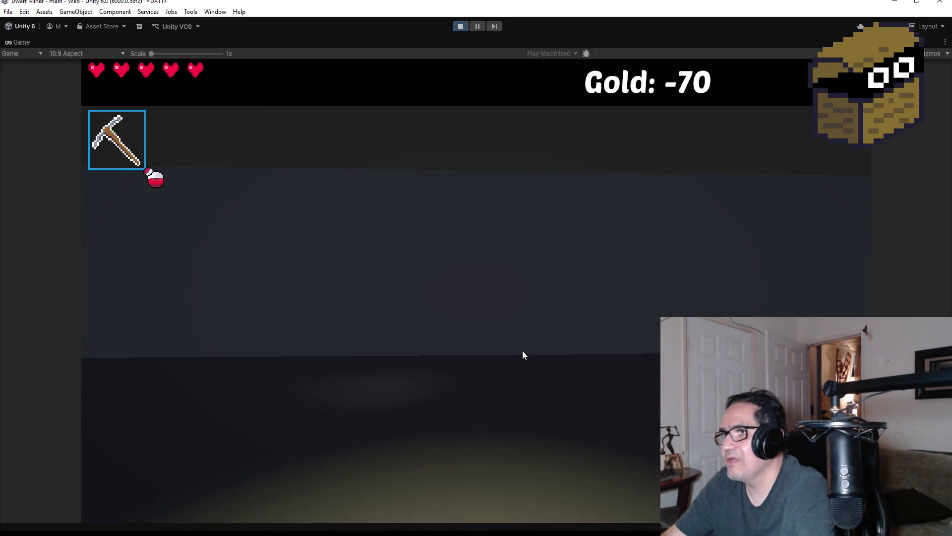
key("2")
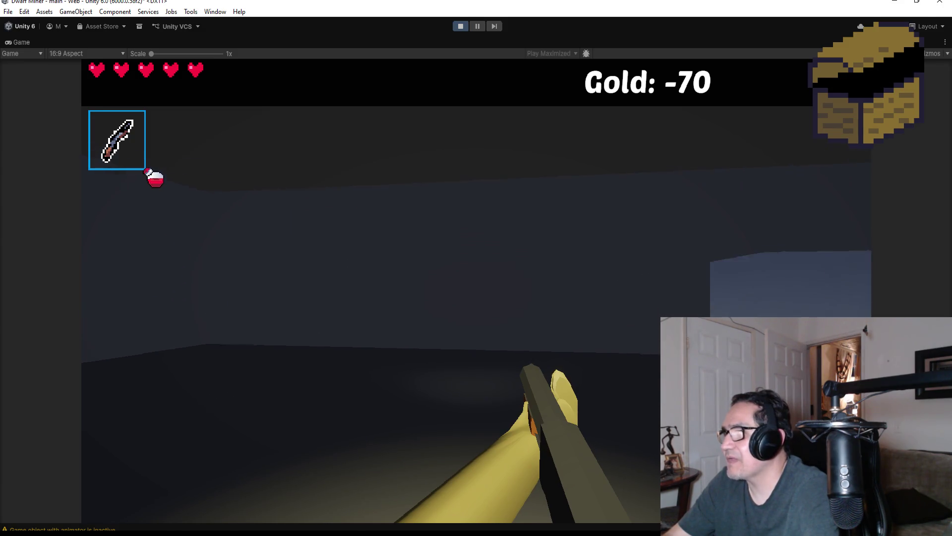
key("Escape")
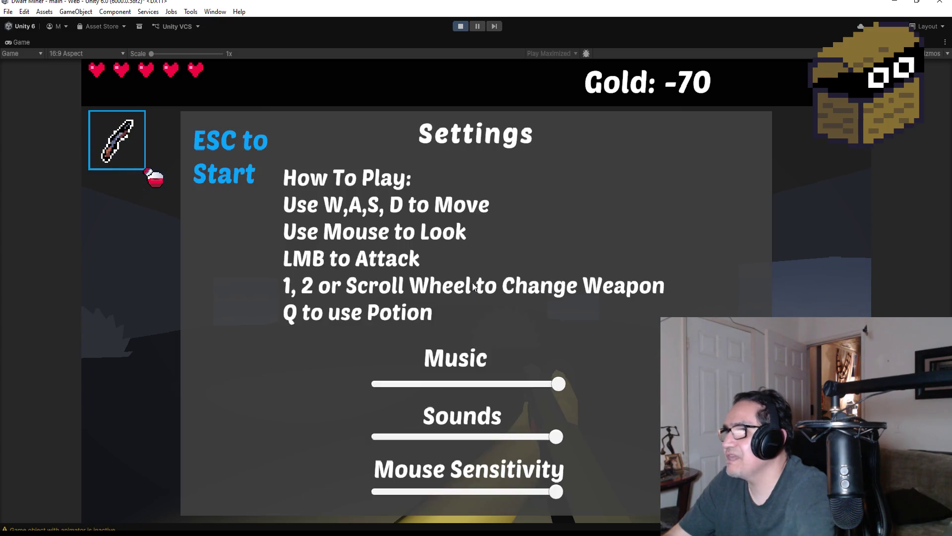
left_click(461, 27)
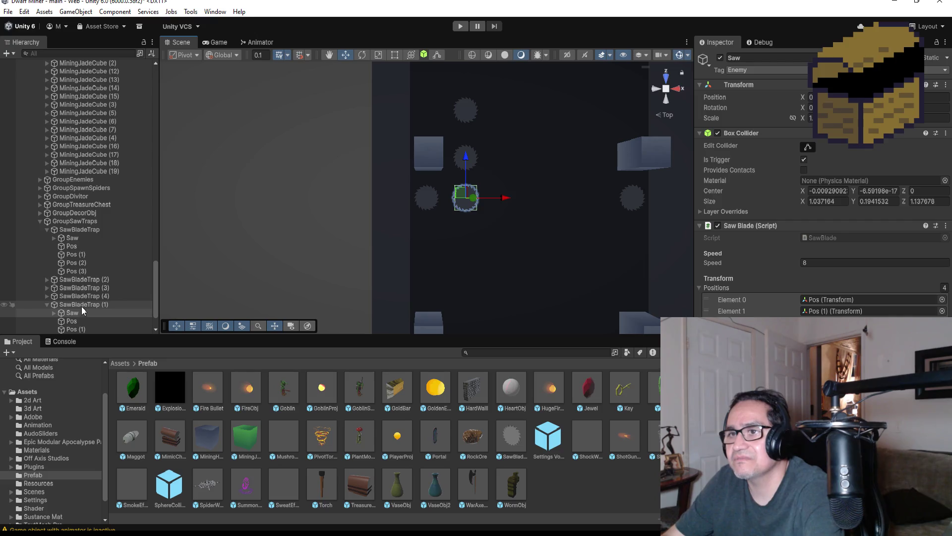
Select the SawBladeTrap (2) saw and edit its Speed value.
left_click(47, 304)
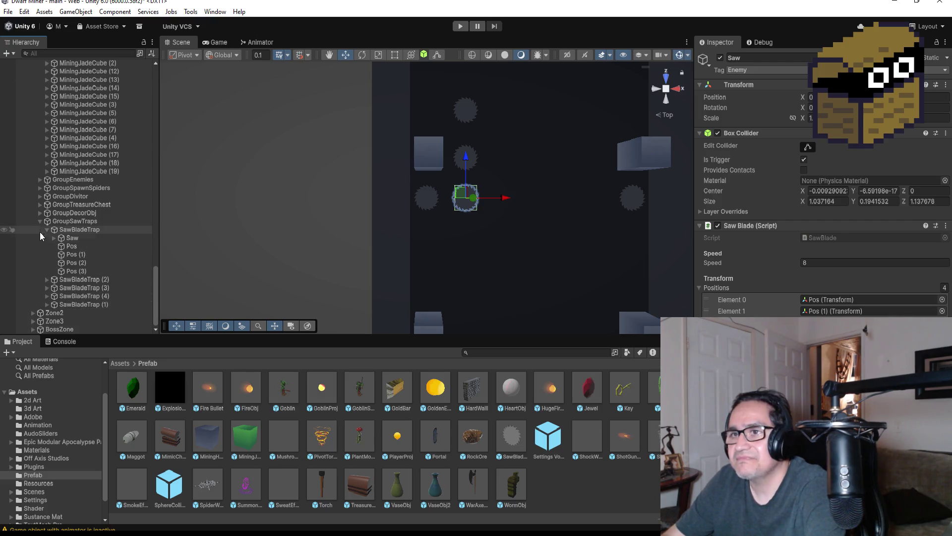
left_click(64, 238)
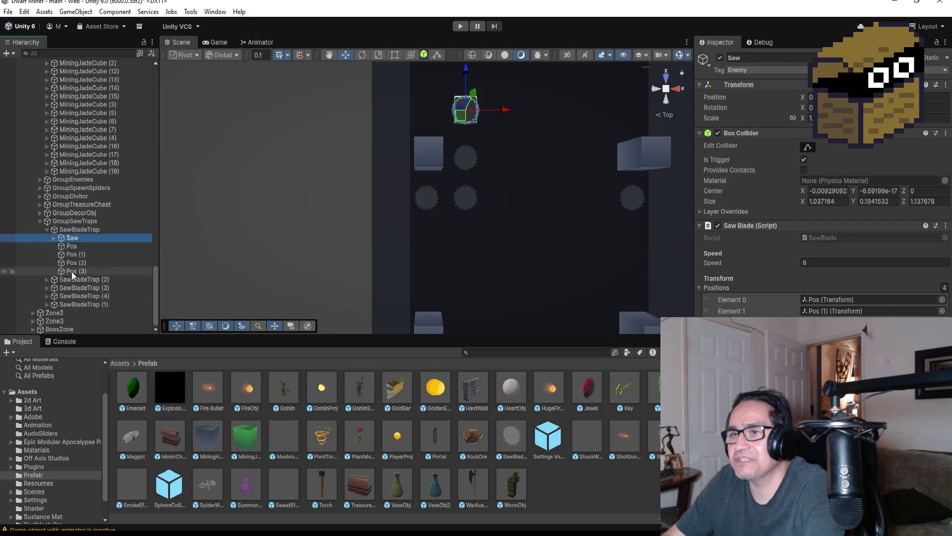
left_click(47, 279)
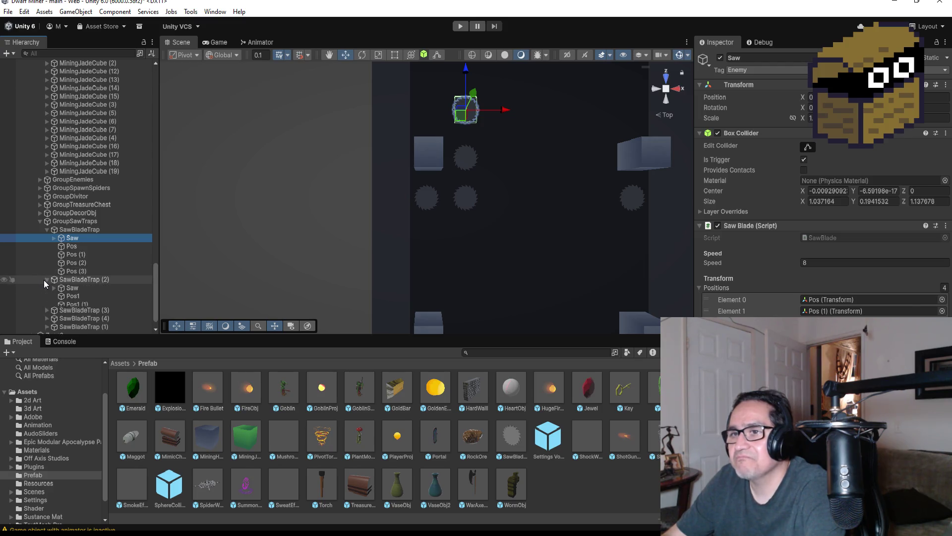
left_click(70, 287)
left_click(837, 263)
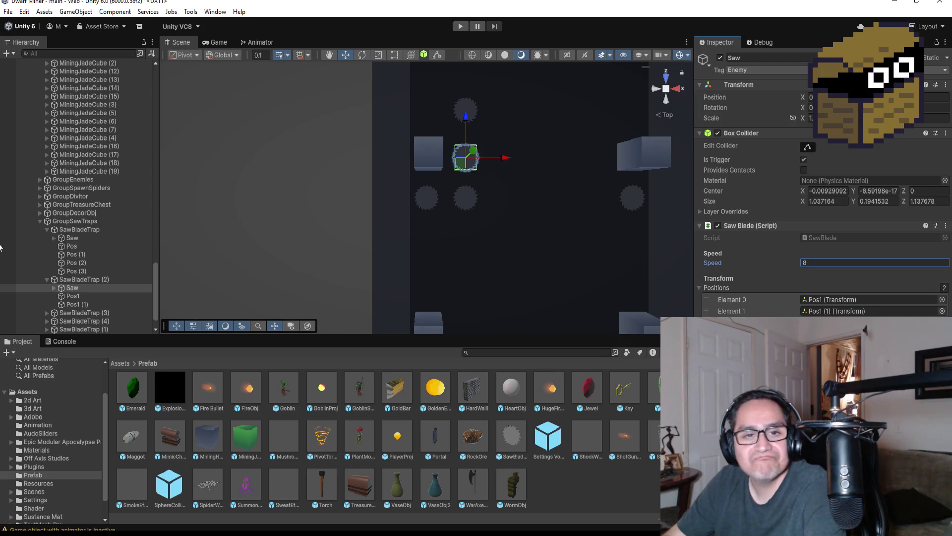
scroll(62, 283, "down", 1)
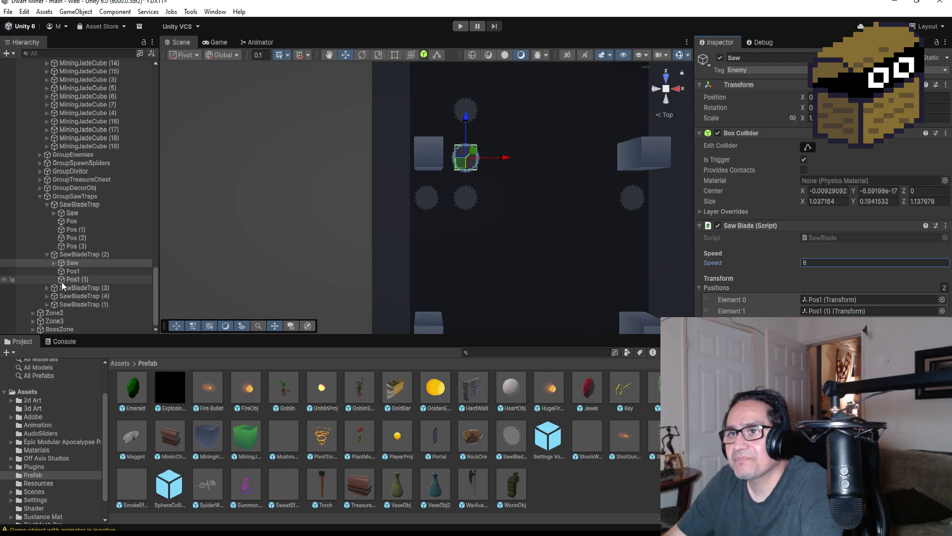
Set the SawBladeTrap (3) saw's Speed to 6.
left_click(47, 288)
left_click(73, 296)
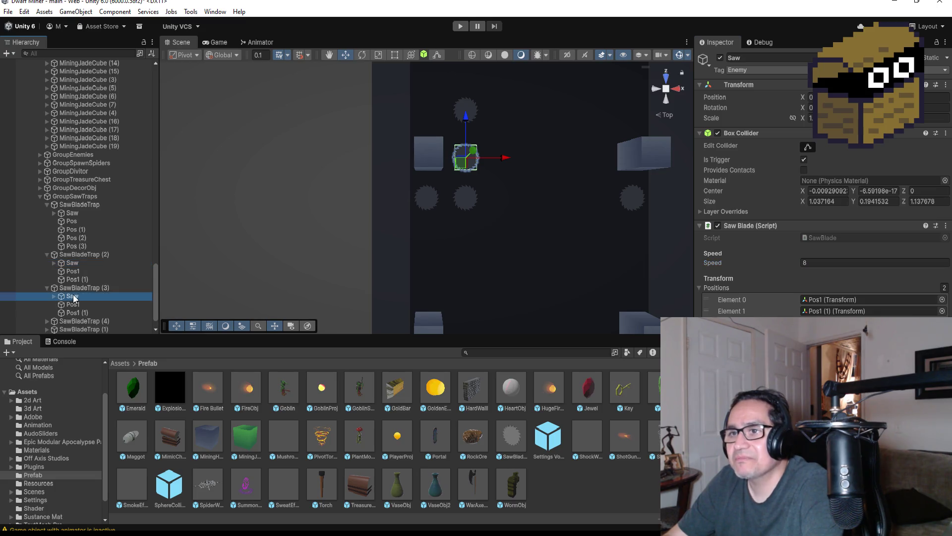
left_click(841, 263)
type("6")
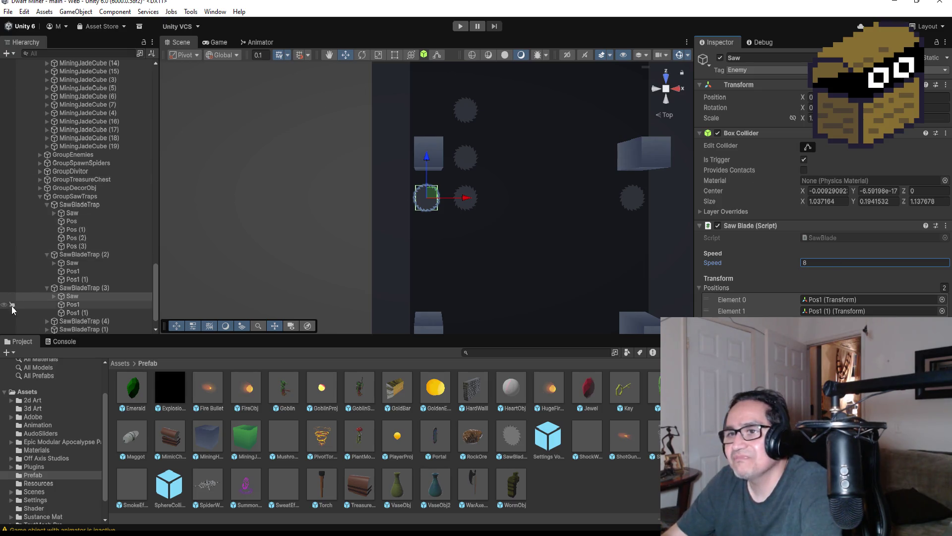
left_click(48, 287)
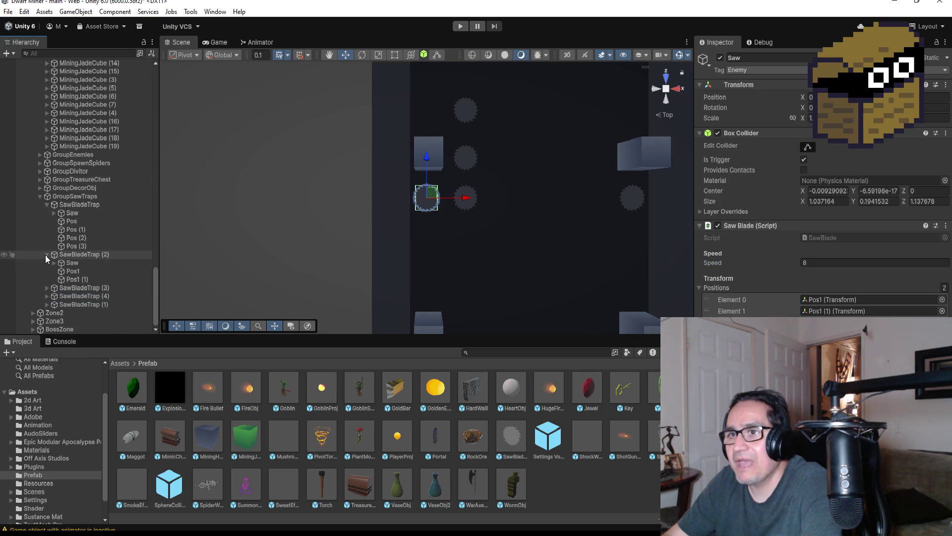
left_click(46, 254)
Review the Speed of the SawBladeTrap (4) and SawBladeTrap (1) saws.
left_click(48, 296)
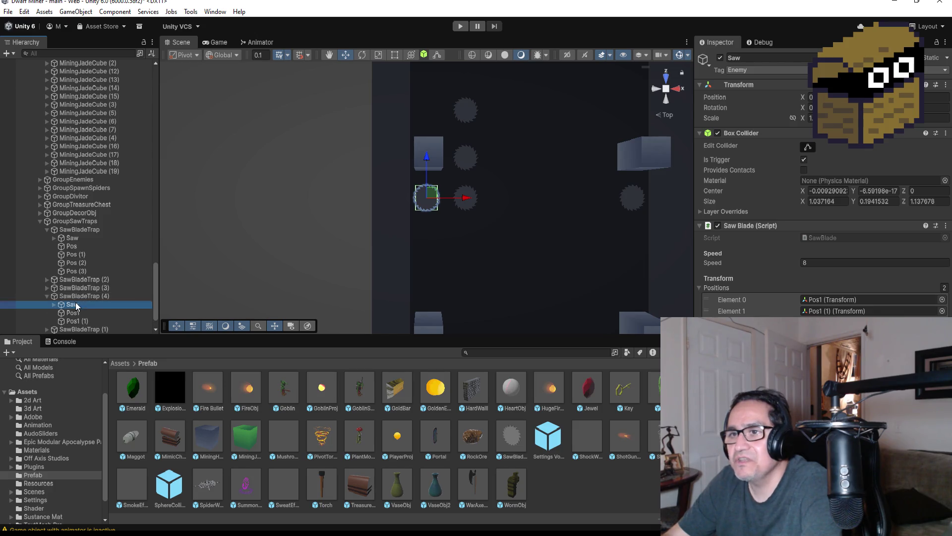
left_click(72, 304)
scroll(105, 293, "down", 2)
left_click(830, 263)
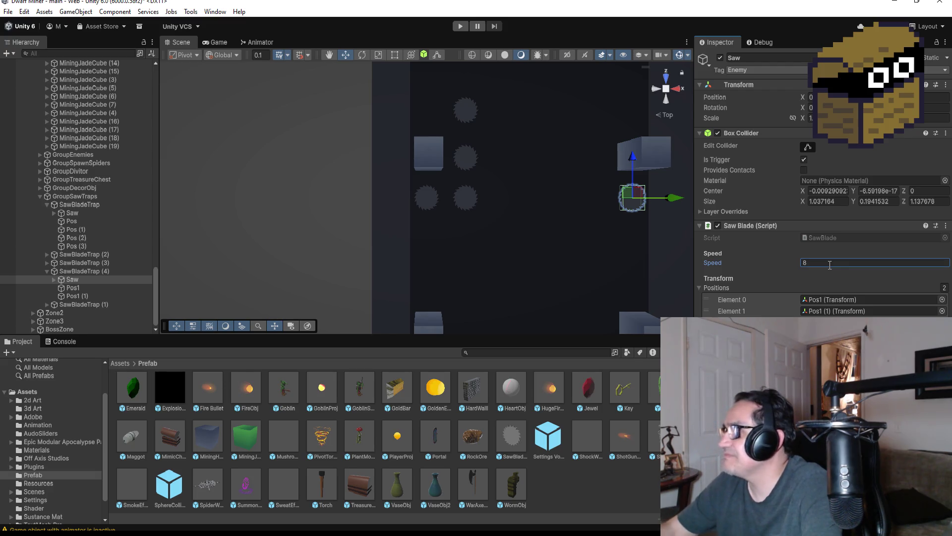
left_click(48, 271)
left_click(47, 303)
scroll(85, 313, "down", 2)
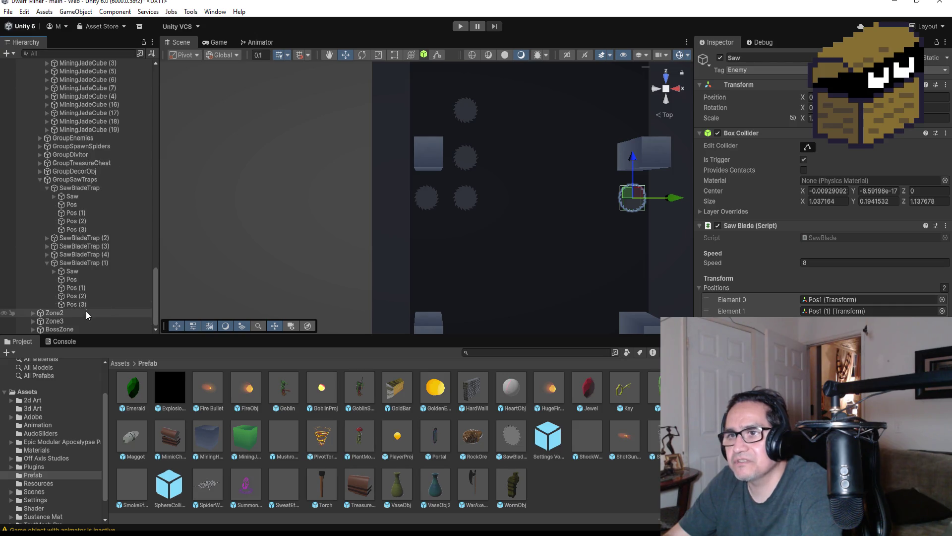
left_click(94, 272)
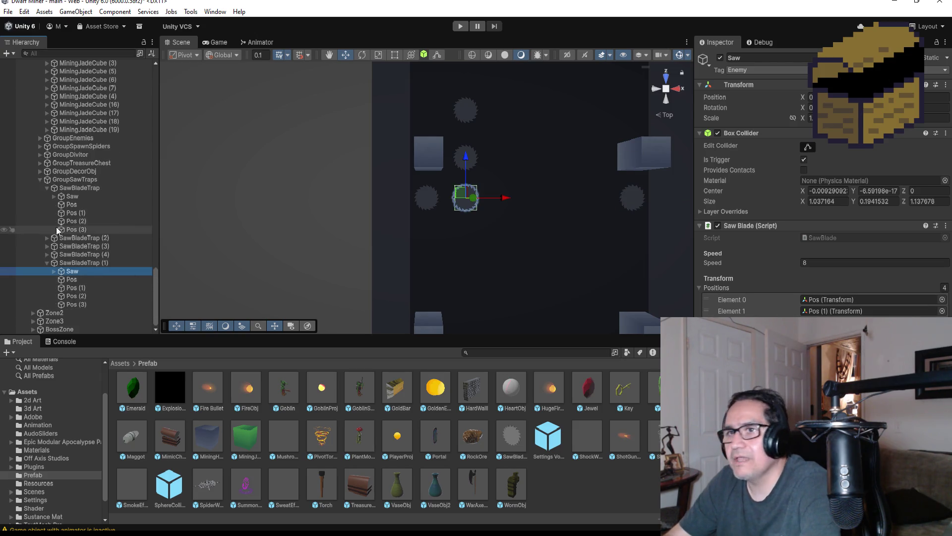
left_click(47, 262)
left_click(47, 262)
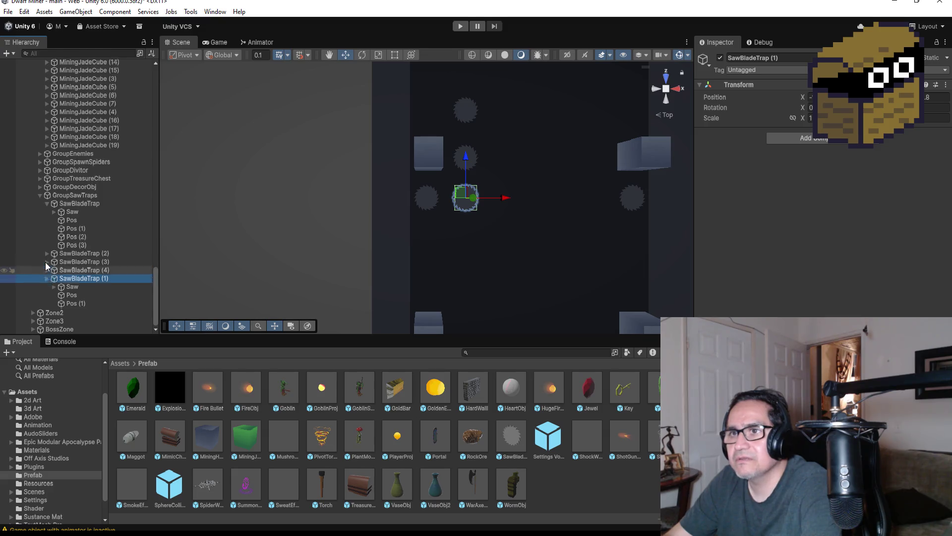
Collapse the GroupSawTraps group and zoom out the Scene view.
left_click(46, 229)
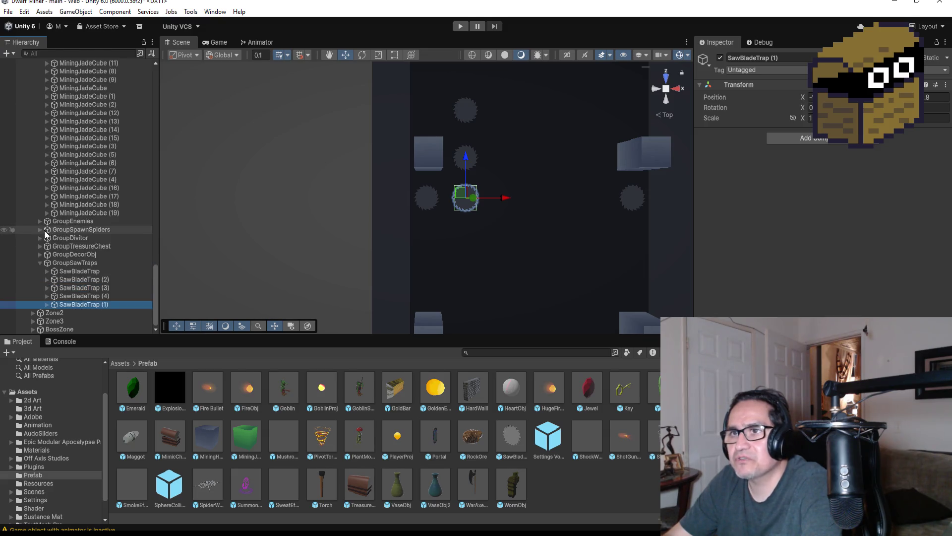
left_click(41, 261)
scroll(566, 151, "down", 5)
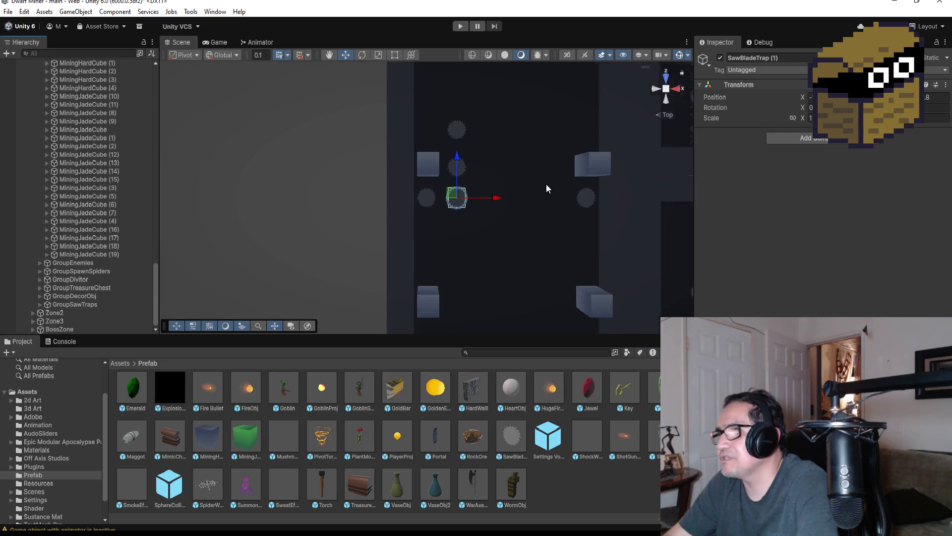
scroll(492, 121, "down", 3)
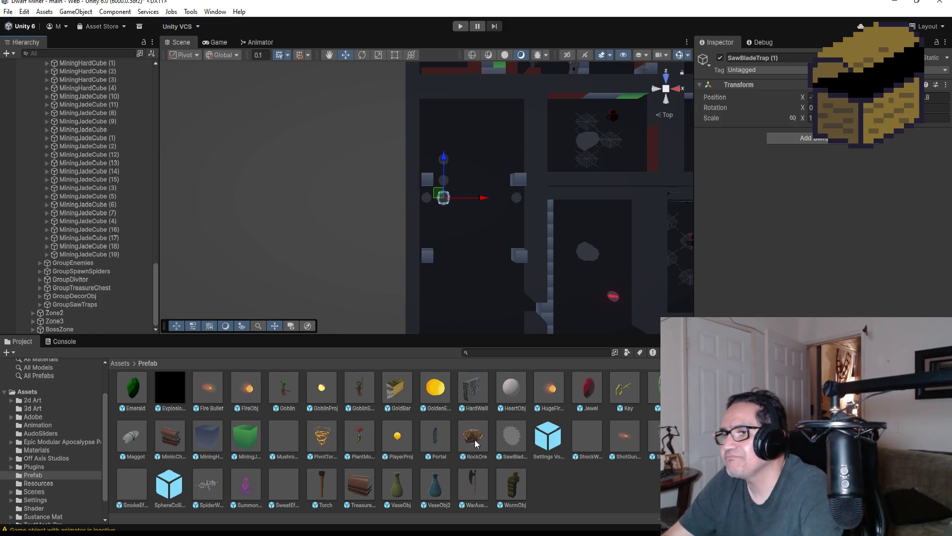
scroll(71, 199, "up", 15)
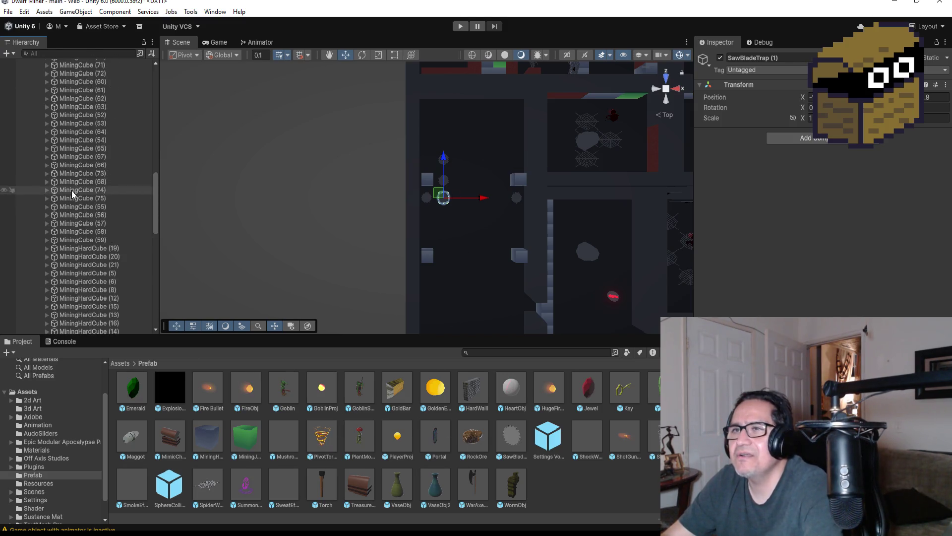
Expand Zone1 in the Hierarchy and collapse GroupMiningCubes.
scroll(56, 199, "up", 8)
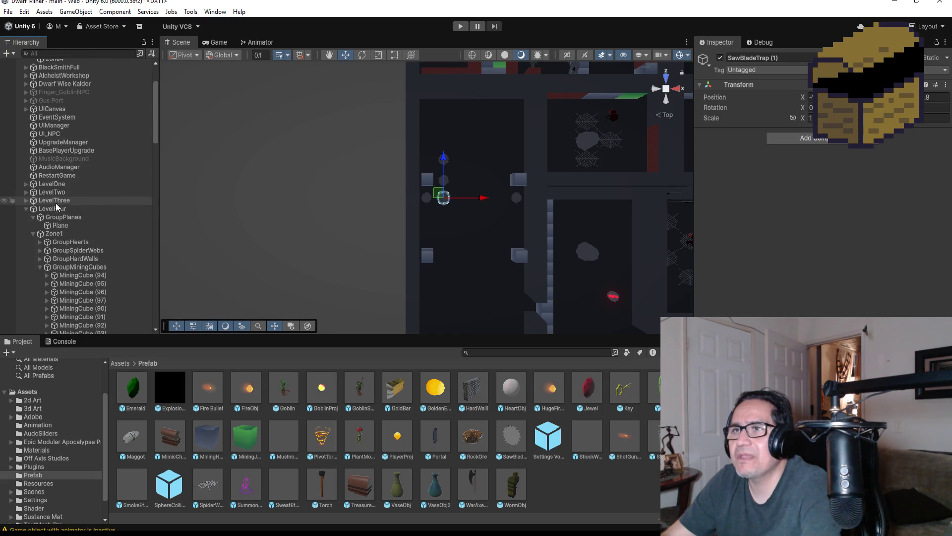
left_click(32, 233)
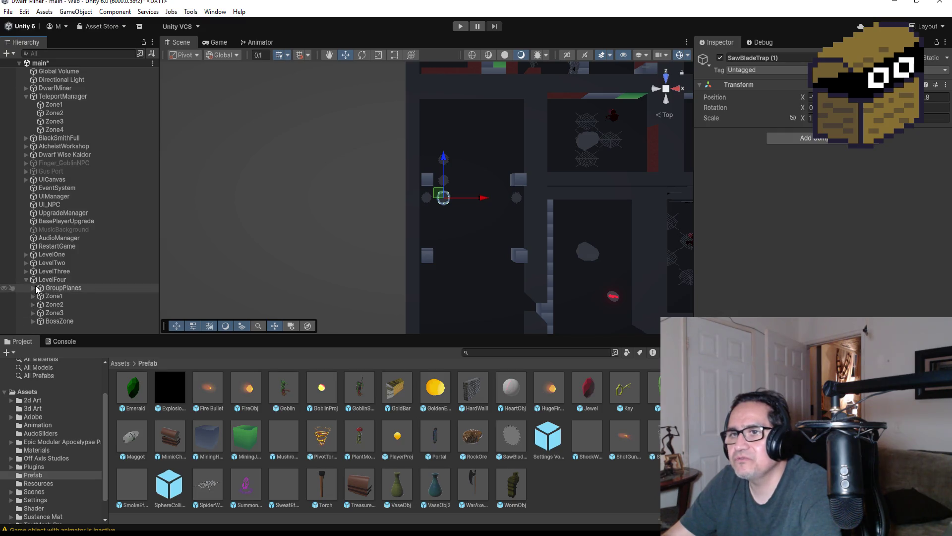
left_click(33, 296)
scroll(70, 303, "down", 5)
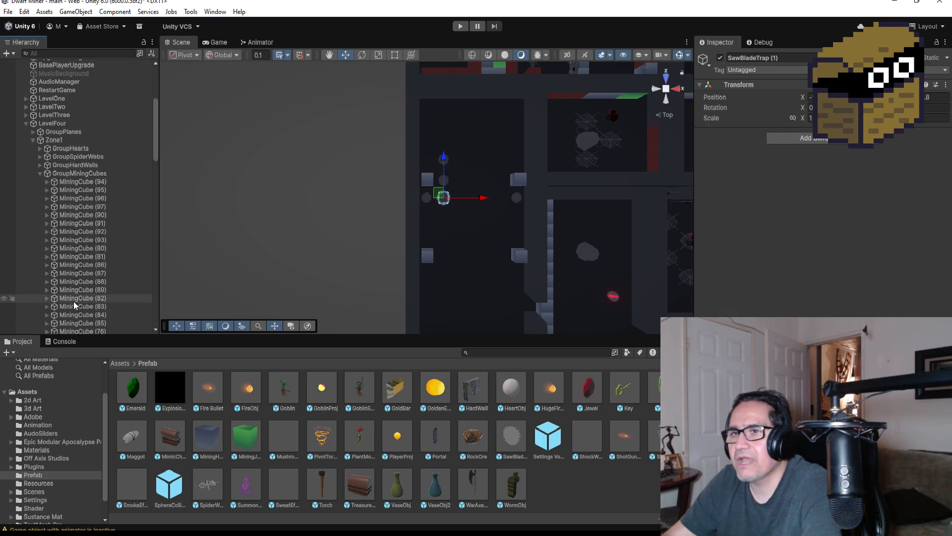
left_click(40, 173)
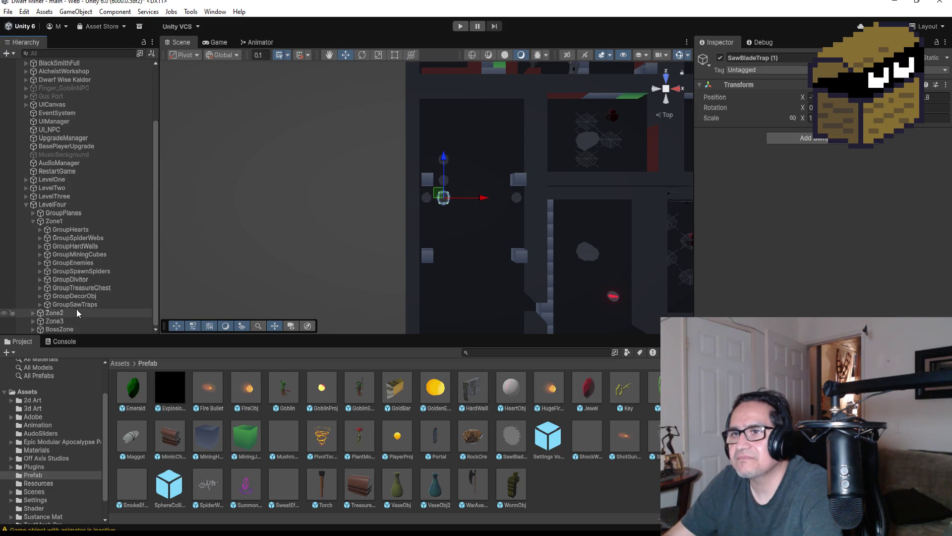
Look through GroupDecorObj and GroupEnemies, then select TreasureChest inside GroupTreasureChest.
left_click(69, 297)
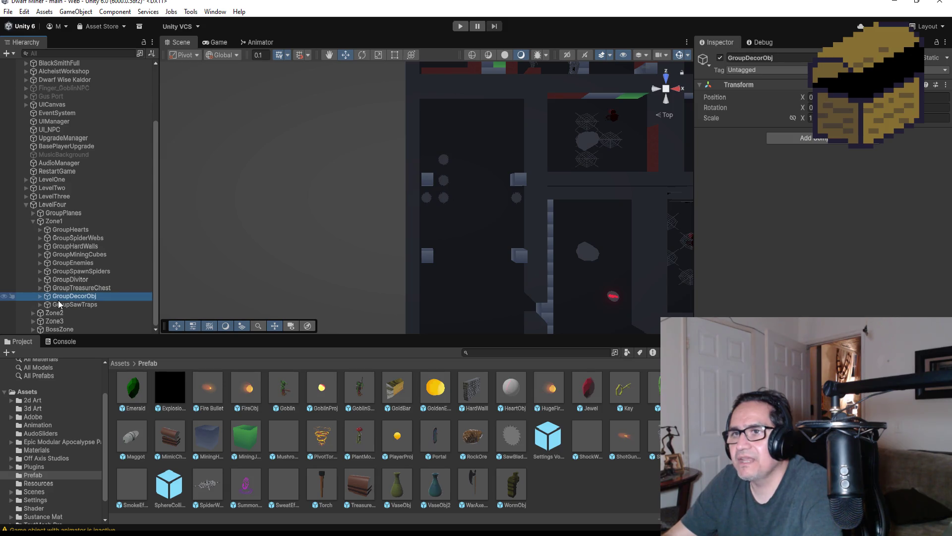
left_click(76, 270)
left_click(82, 263)
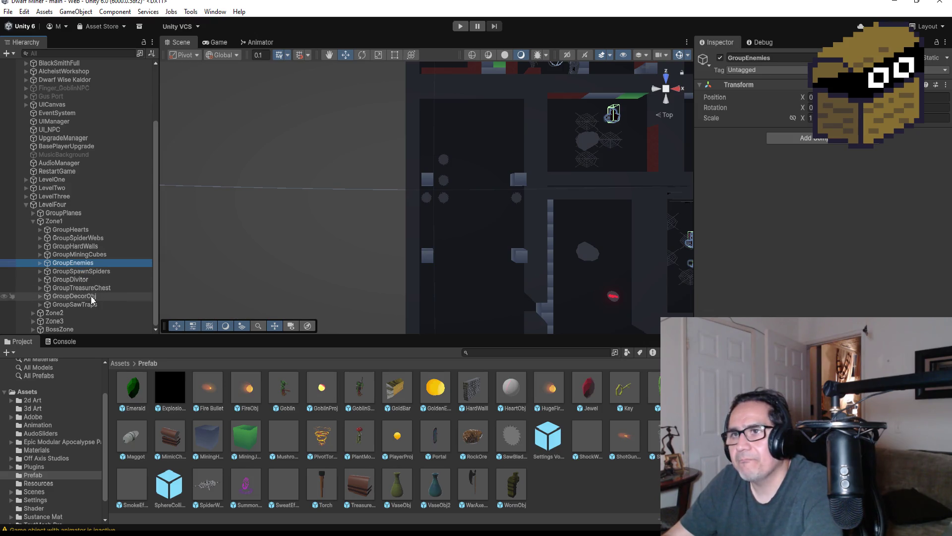
left_click(83, 272)
left_click(85, 289)
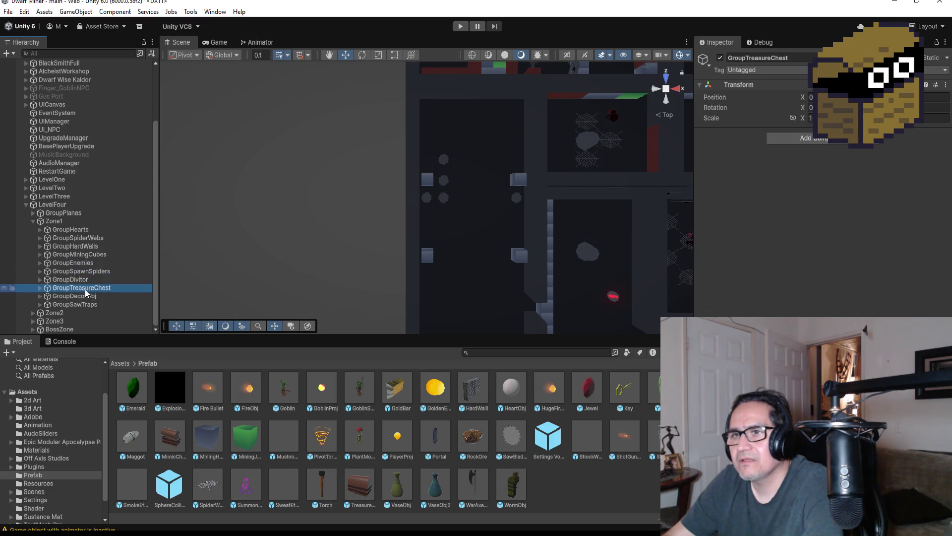
left_click(41, 288)
left_click(79, 296)
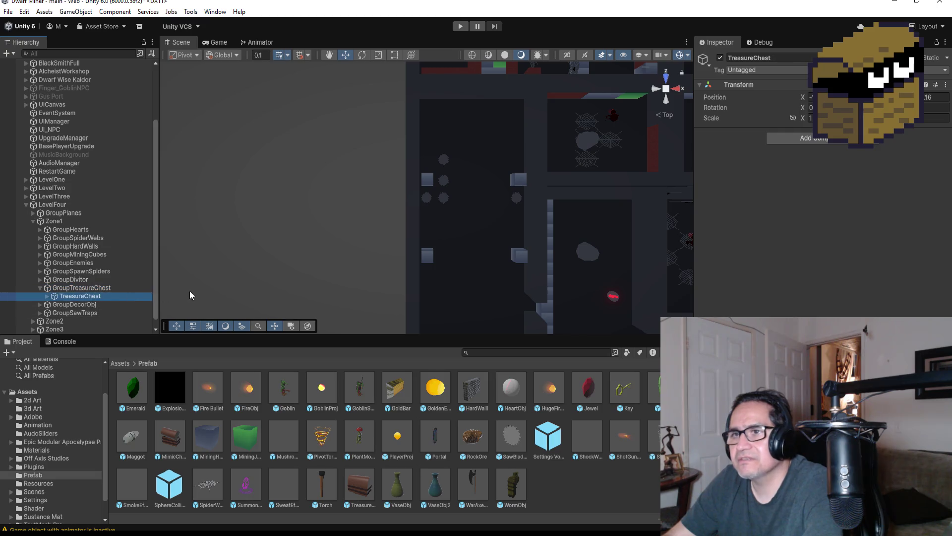
Duplicate TreasureChest and move the copy left along the X axis.
key("f")
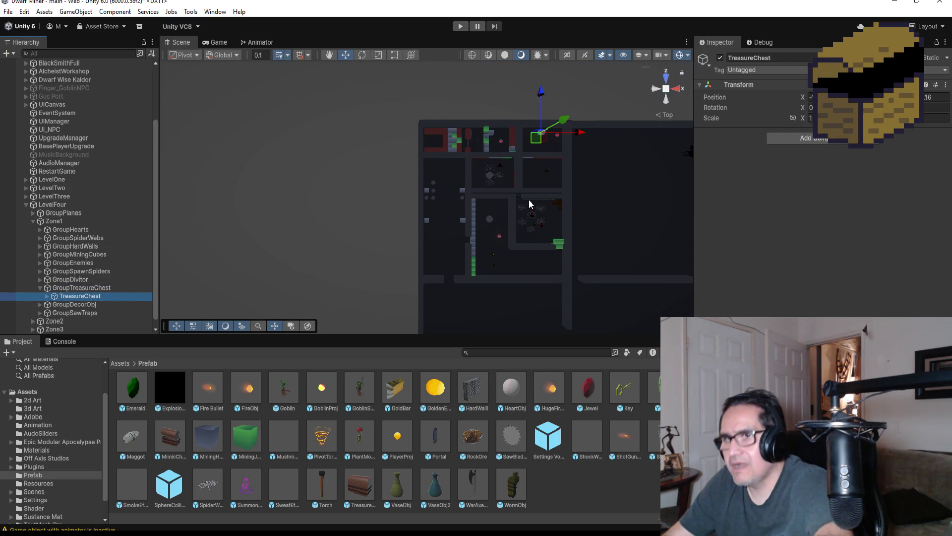
key("ctrl+d")
left_click_drag(581, 133, 525, 135)
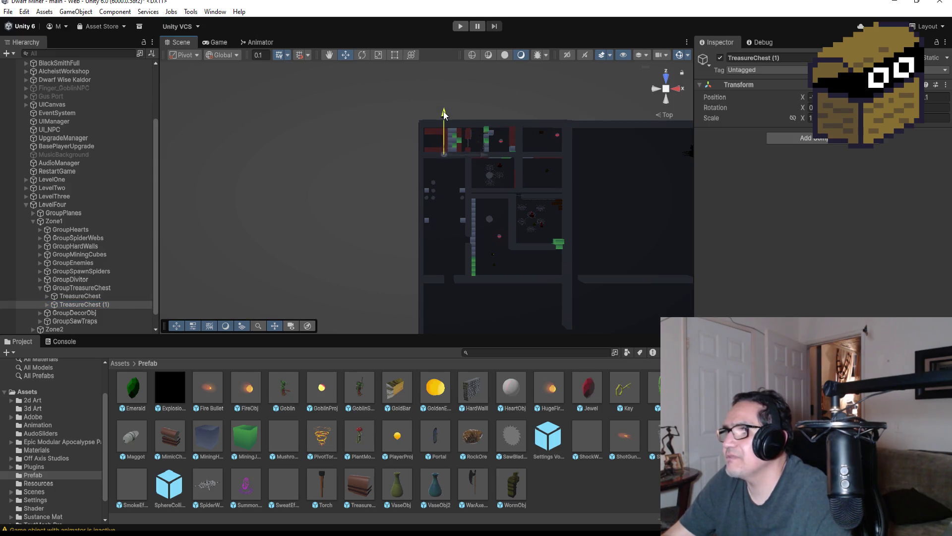
key("f")
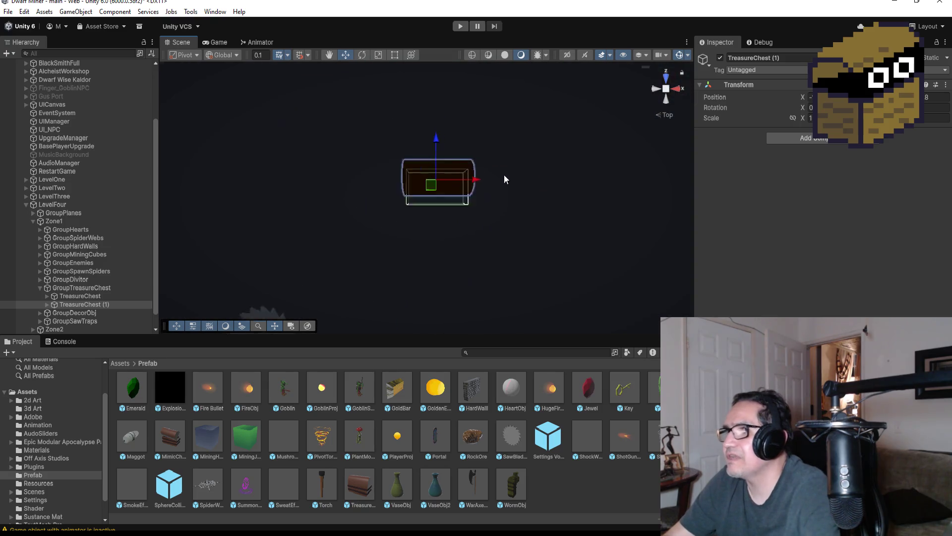
Check the copy's placement in the left room from perspective and top views, then playtest.
scroll(487, 200, "down", 10)
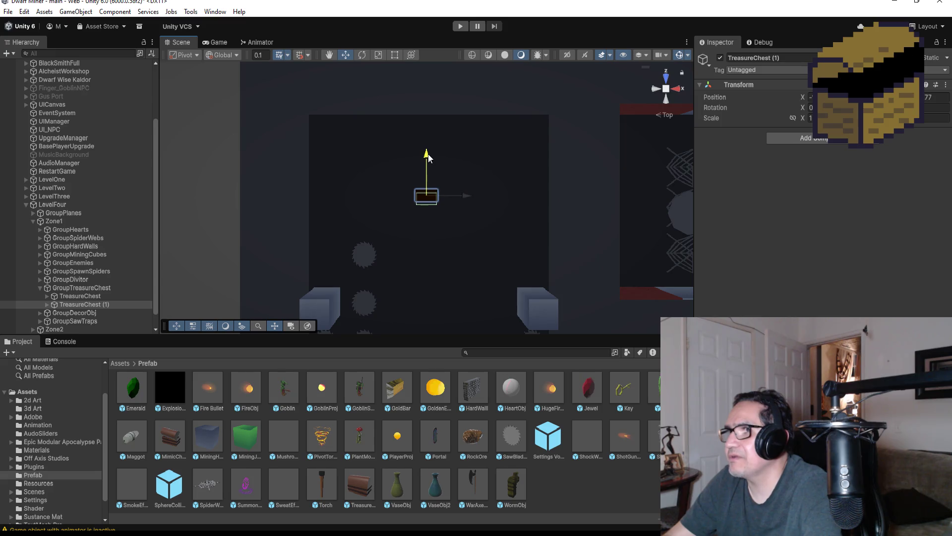
left_click_drag(471, 261, 478, 118)
scroll(477, 118, "up", 8)
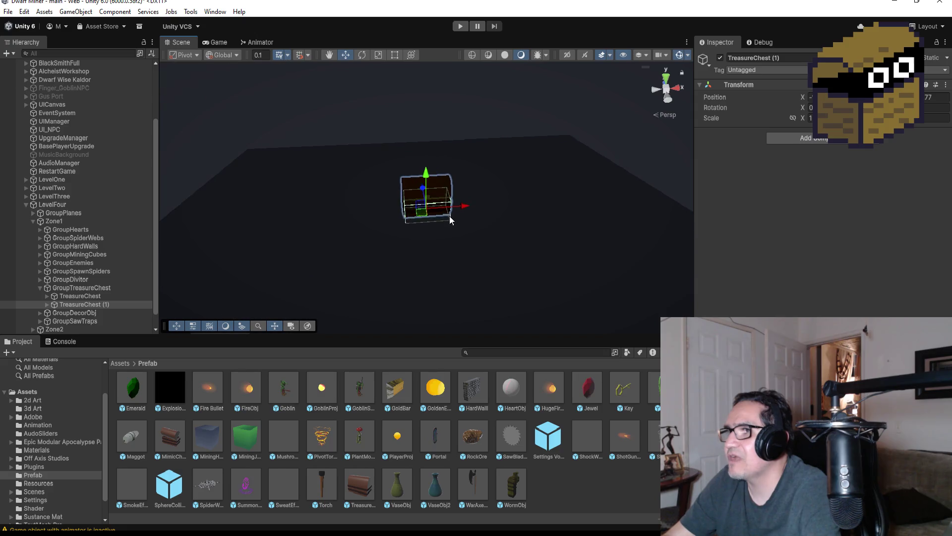
left_click(667, 82)
scroll(463, 212, "down", 10)
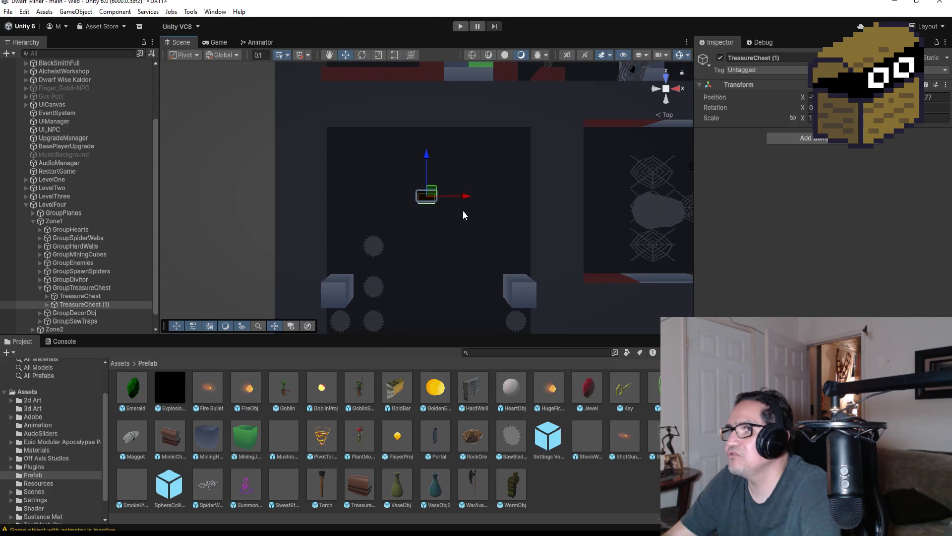
scroll(471, 183, "up", 3)
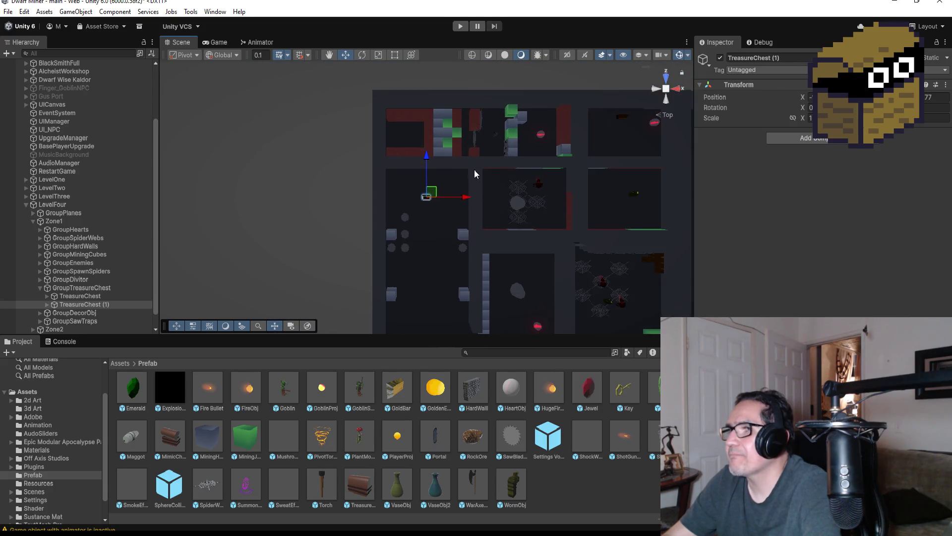
left_click(463, 158)
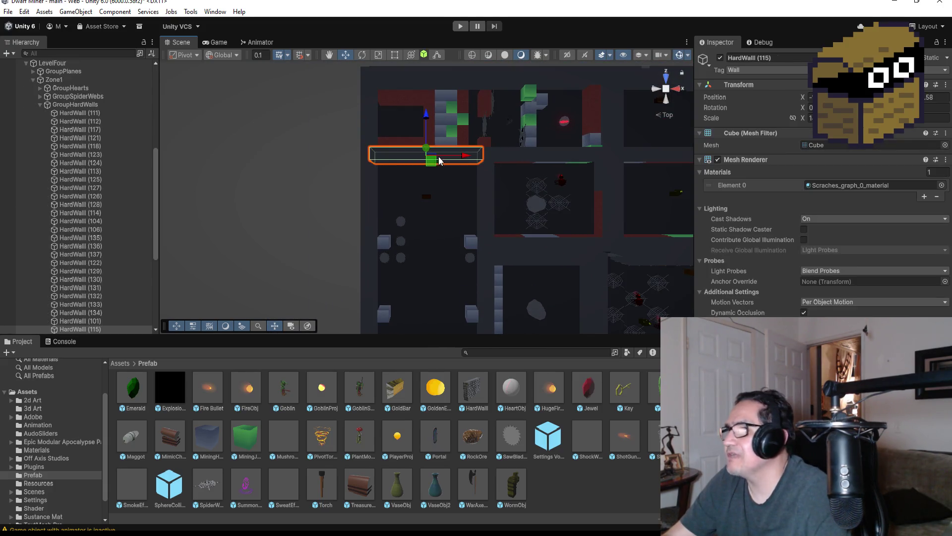
mouse_move(476, 138)
left_mouse_down()
mouse_move(483, 47)
mouse_move(472, 44)
mouse_move(483, 76)
left_mouse_up()
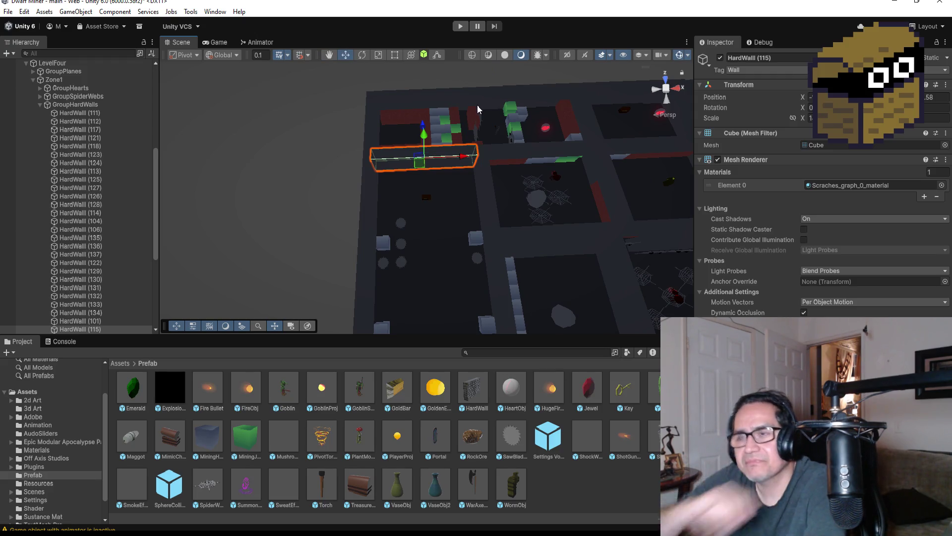
scroll(430, 197, "up", 5)
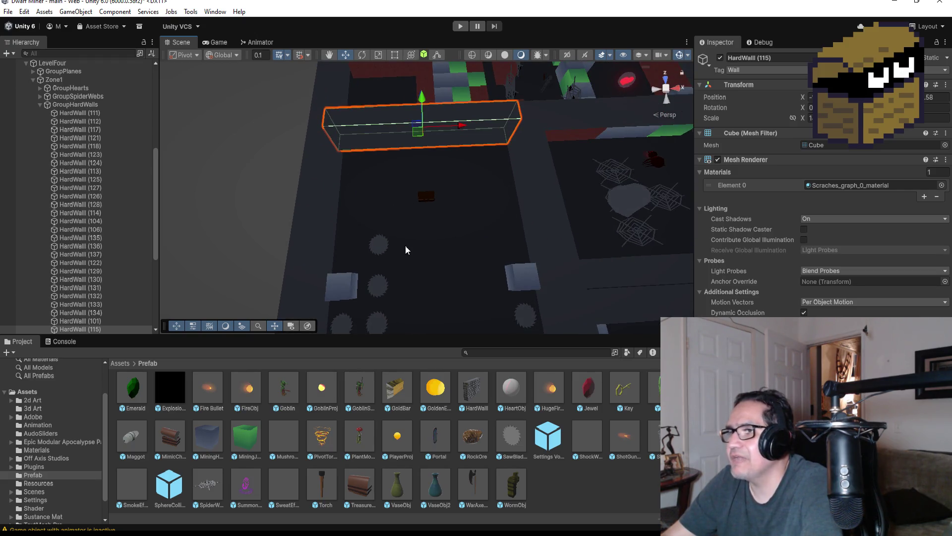
scroll(406, 248, "down", 5)
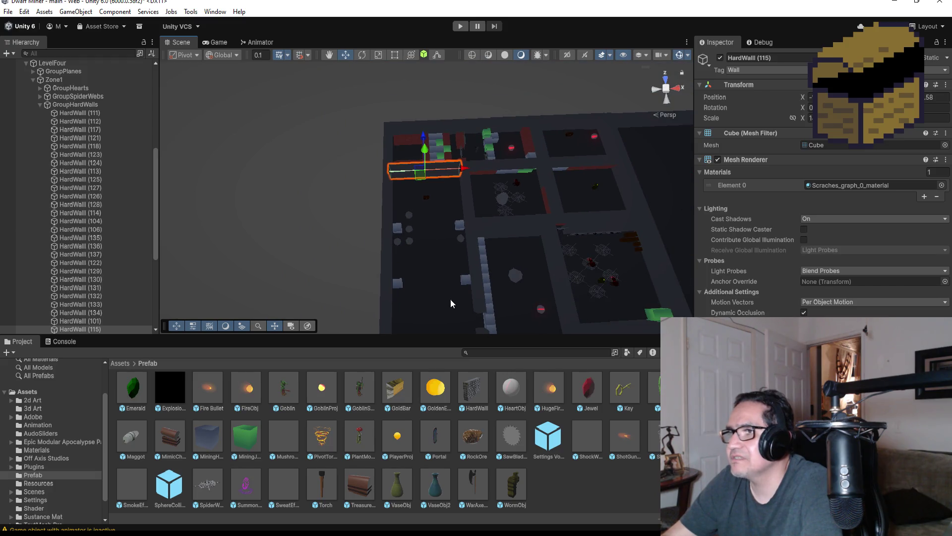
left_click(457, 27)
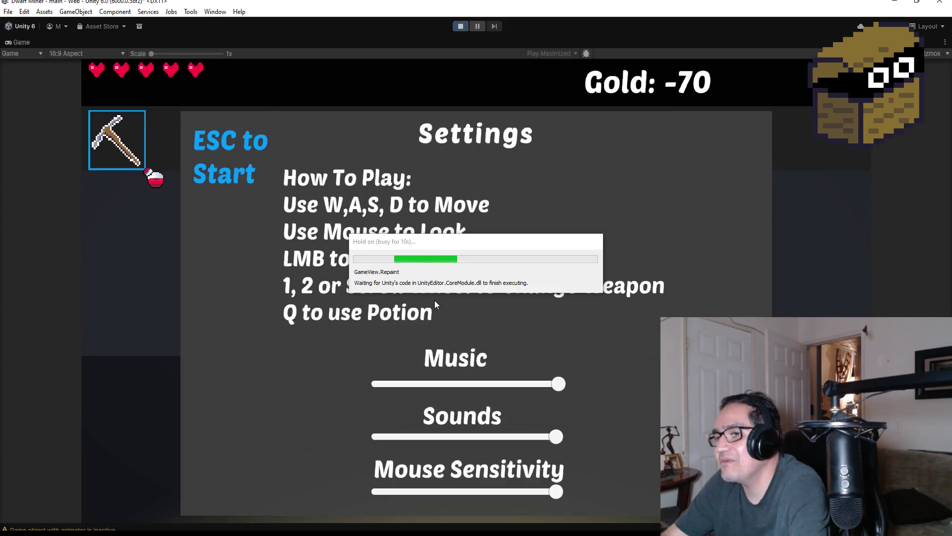
Walk the player to the new chest so it opens and collect the gold.
key("Escape")
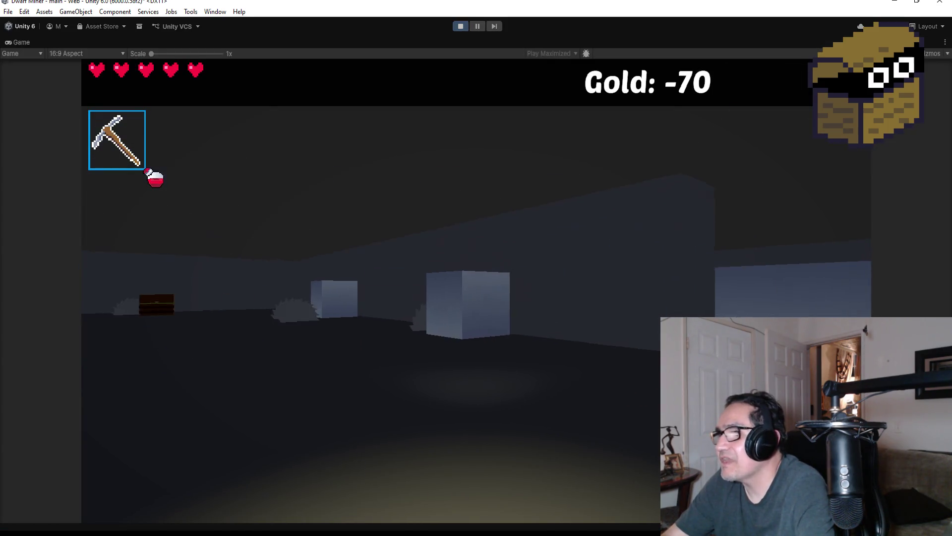
scroll(476, 290, "down", 1)
left_click(476, 290)
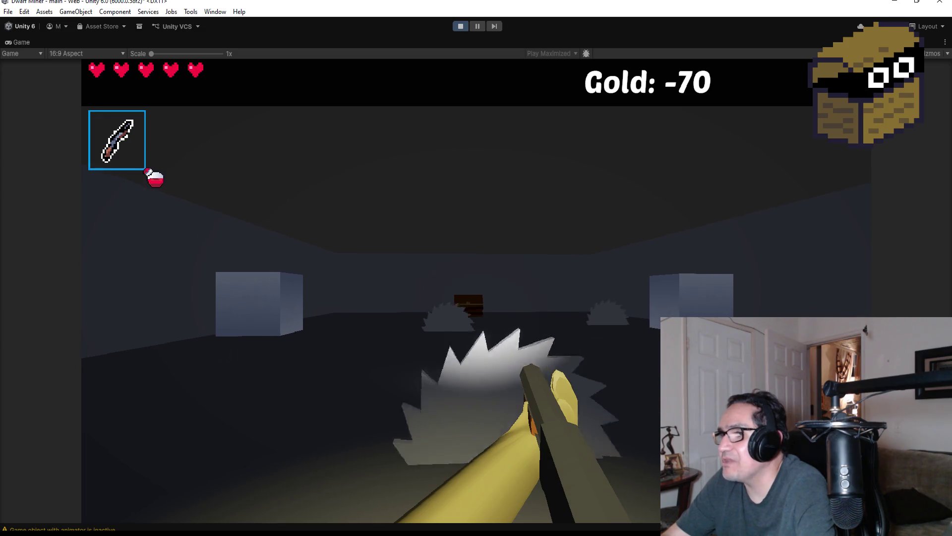
key("w")
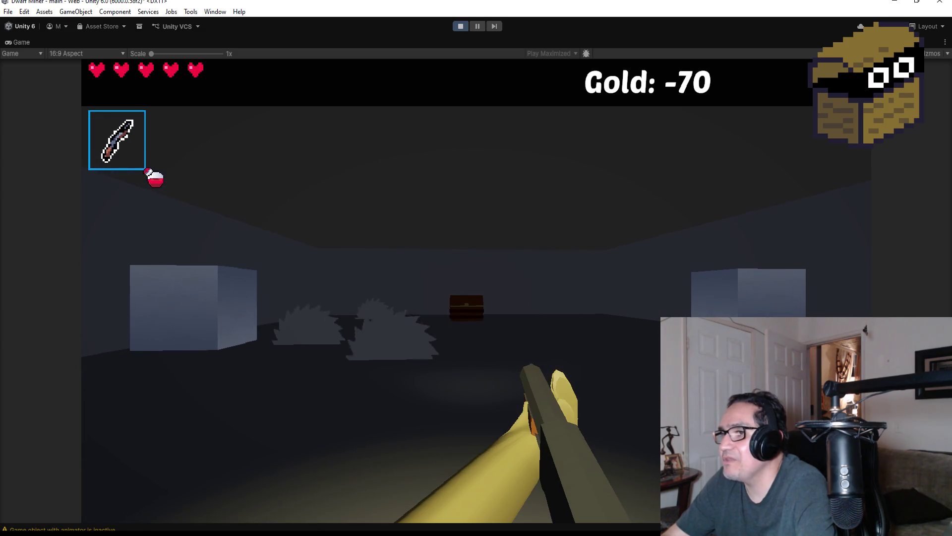
key("w")
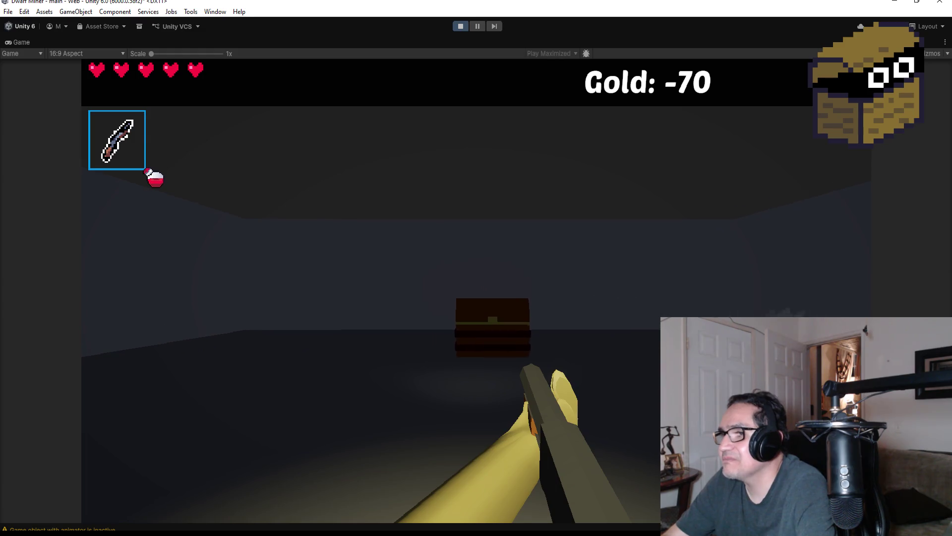
key("w")
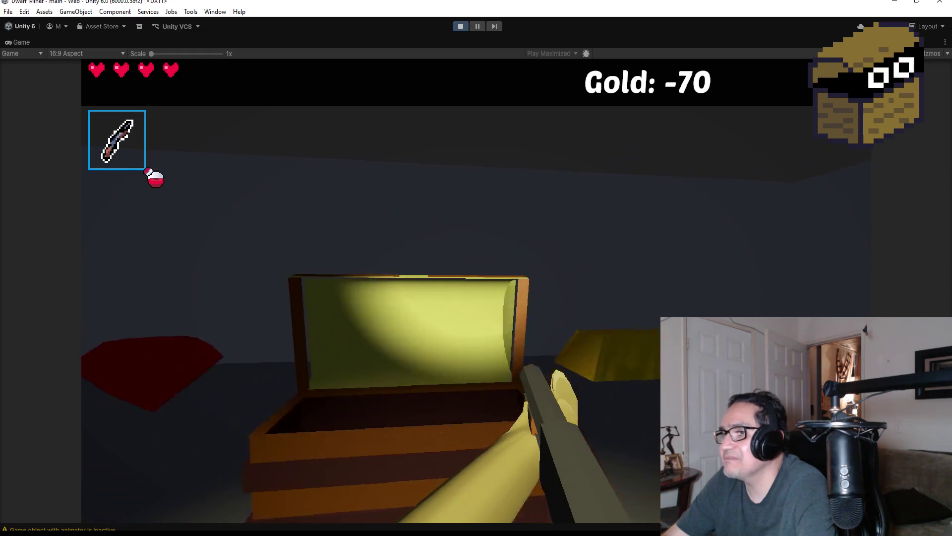
key("e")
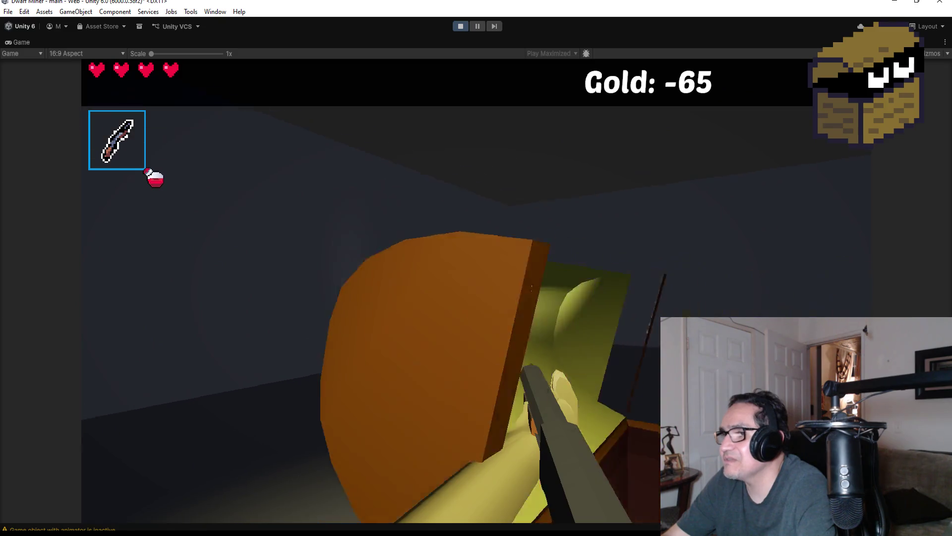
key("e")
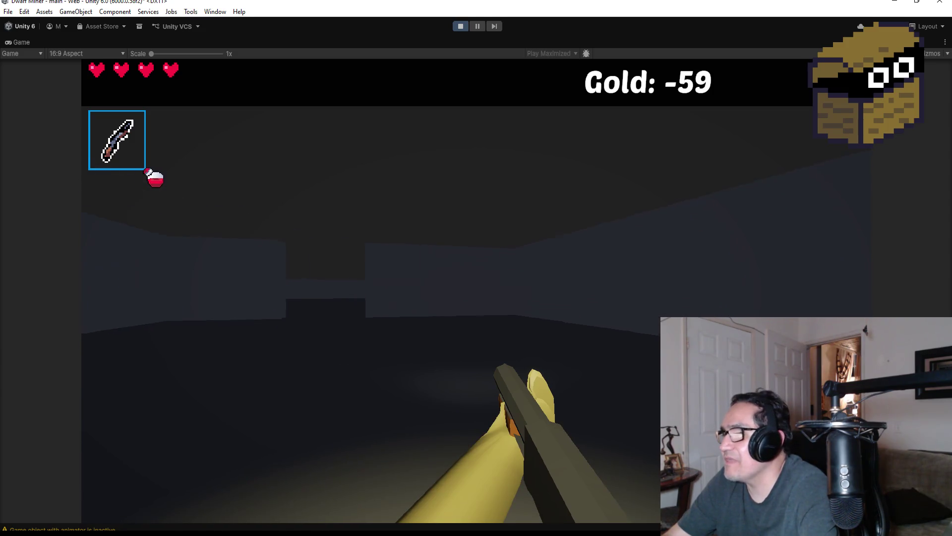
Walk back to the grey cube room and exit Play mode.
key("w")
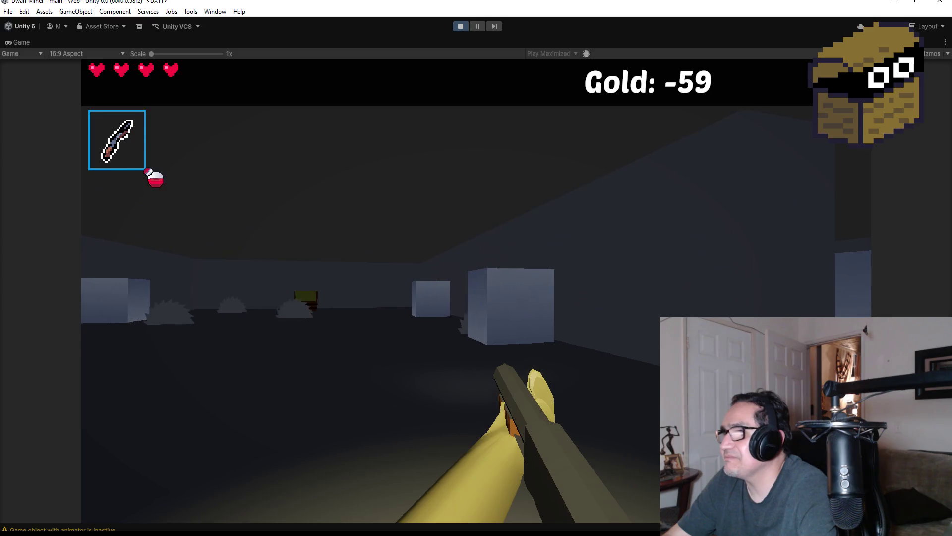
key("Escape")
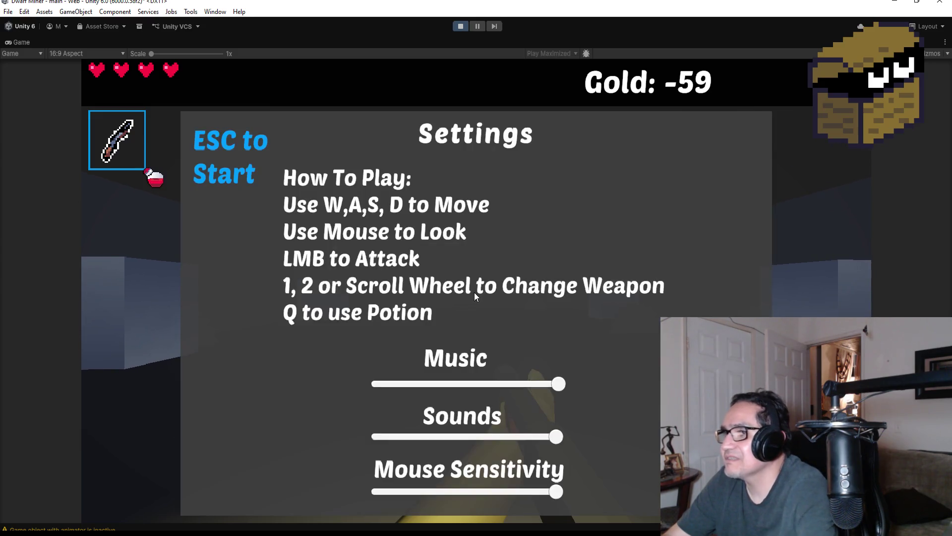
left_click(459, 26)
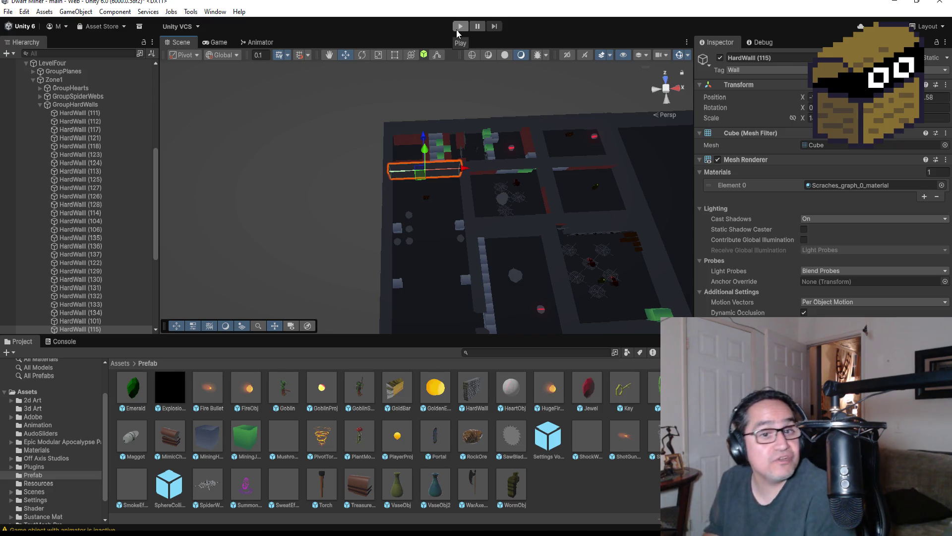
Collapse GroupHardWalls and the copied chest's parts, and select TreasureChest (1).
left_click(40, 105)
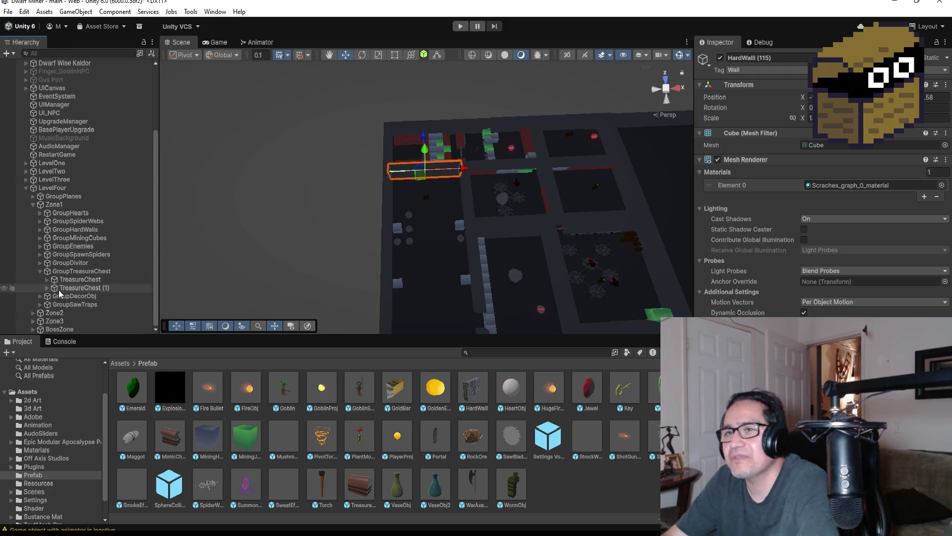
left_click(39, 270)
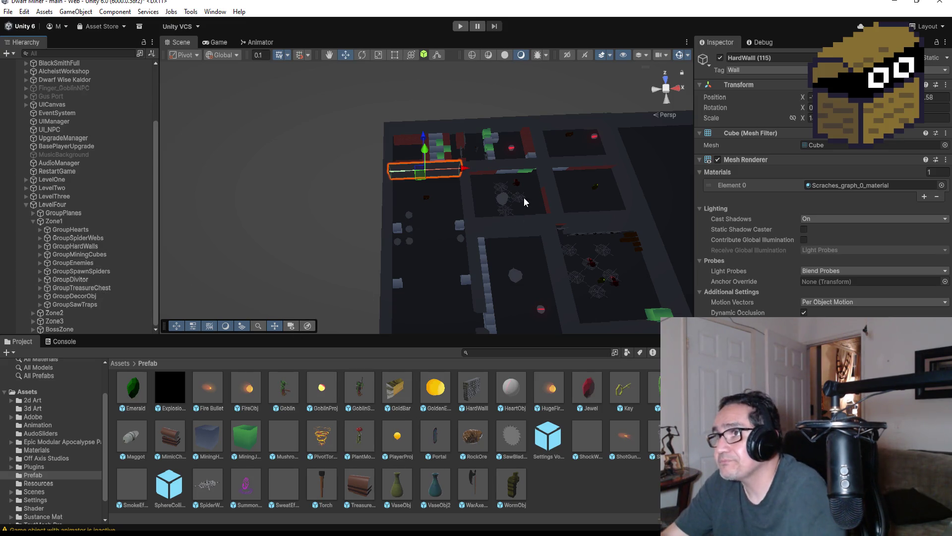
scroll(501, 183, "up", 6)
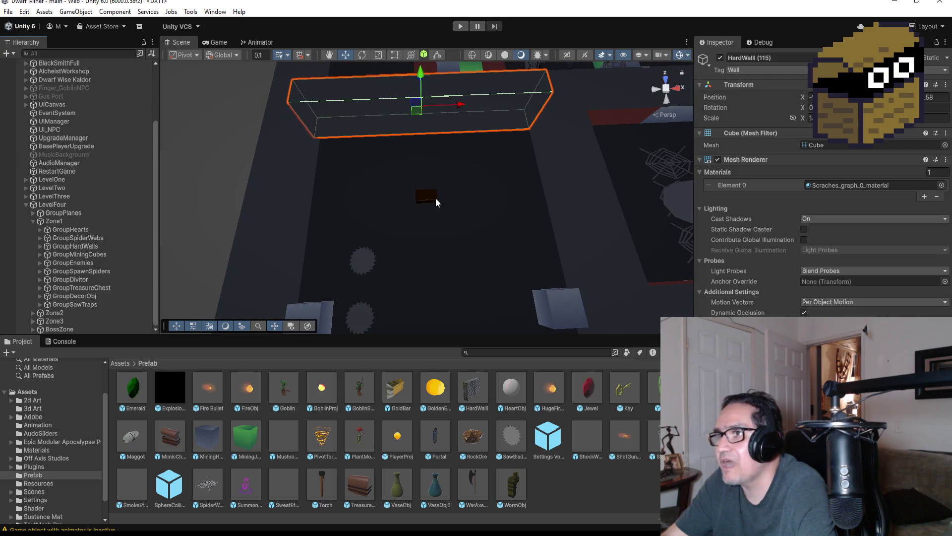
left_click(435, 197)
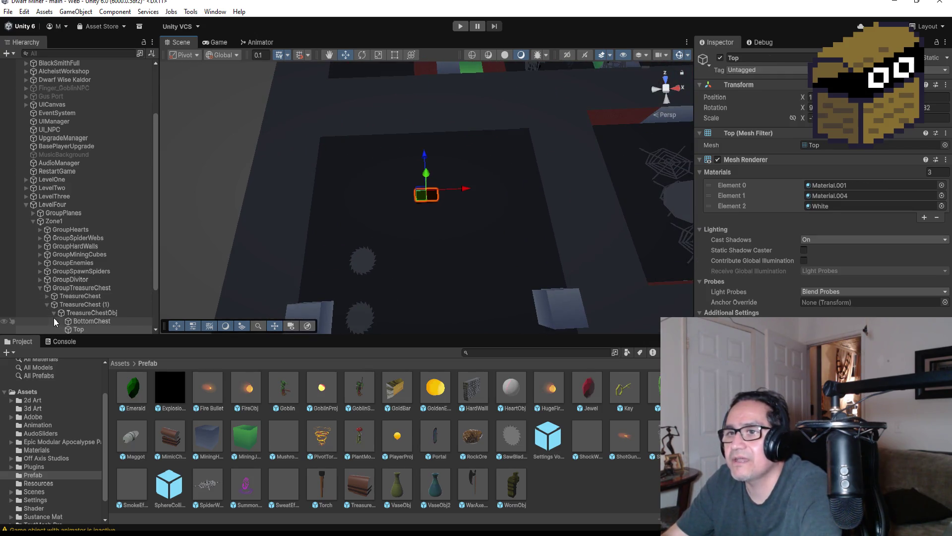
left_click(47, 304)
scroll(111, 298, "down", 1)
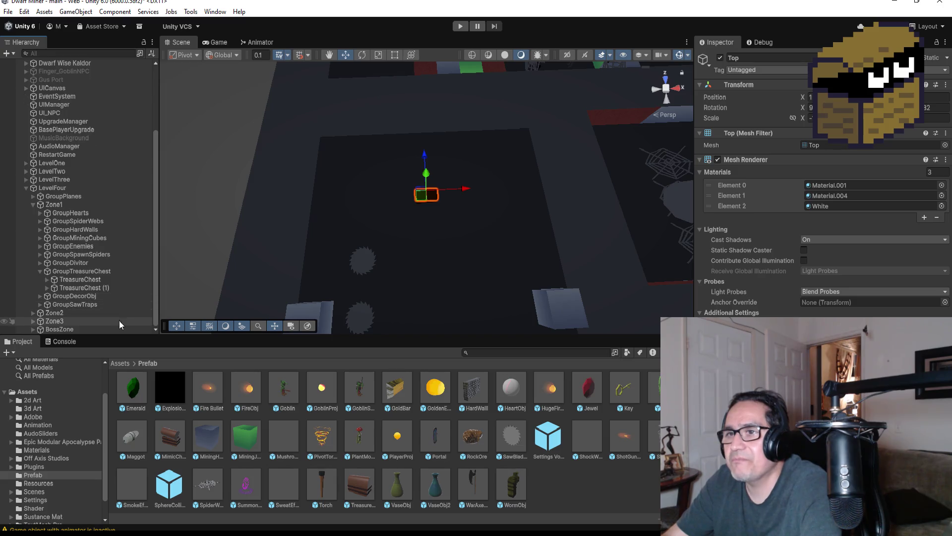
left_click(84, 289)
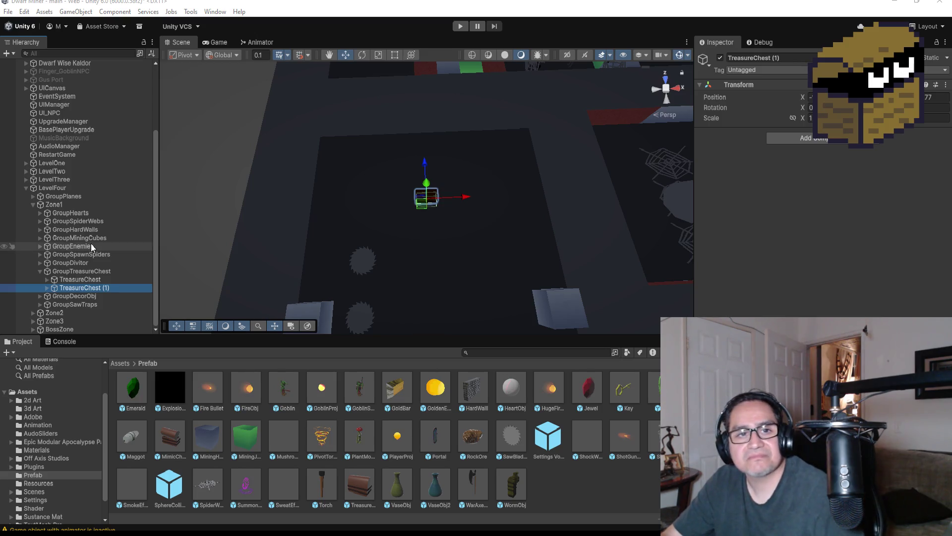
Frame the original TreasureChest and expand it to show TreasureChestObj, ObjPos and ObjPos (1).
scroll(492, 171, "up", 3)
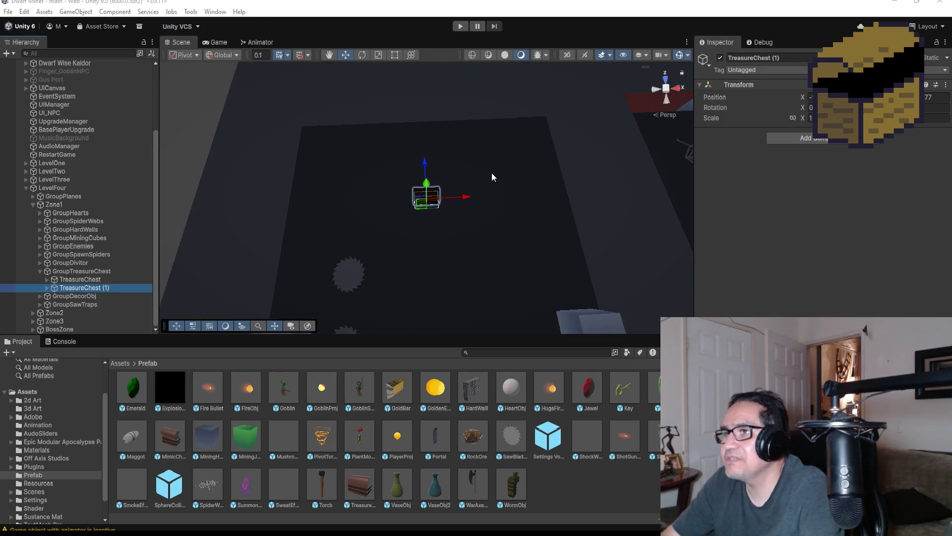
double_click(81, 280)
scroll(570, 221, "down", 6)
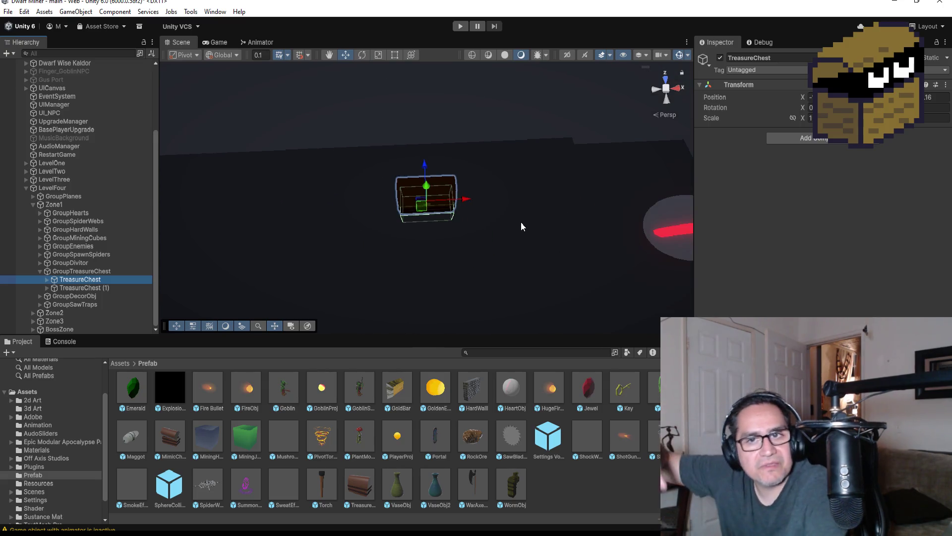
left_click(46, 281)
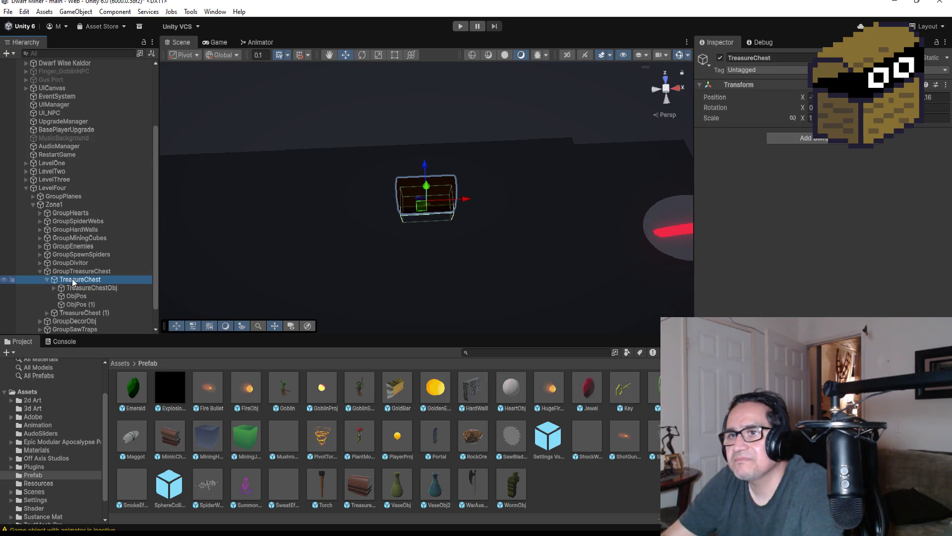
Add a Spot Light under TreasureChest, keep its default name, and start a yellow colour.
right_click(70, 280)
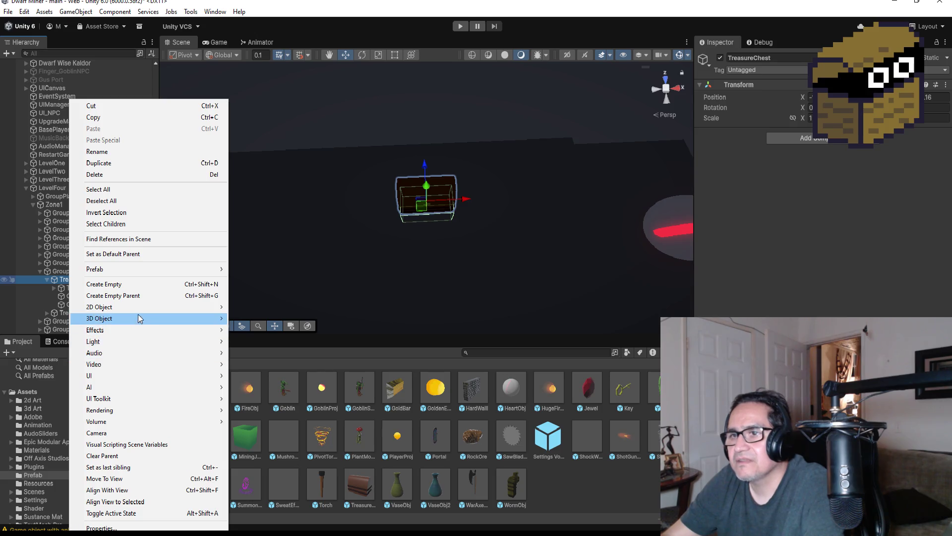
mouse_move(140, 343)
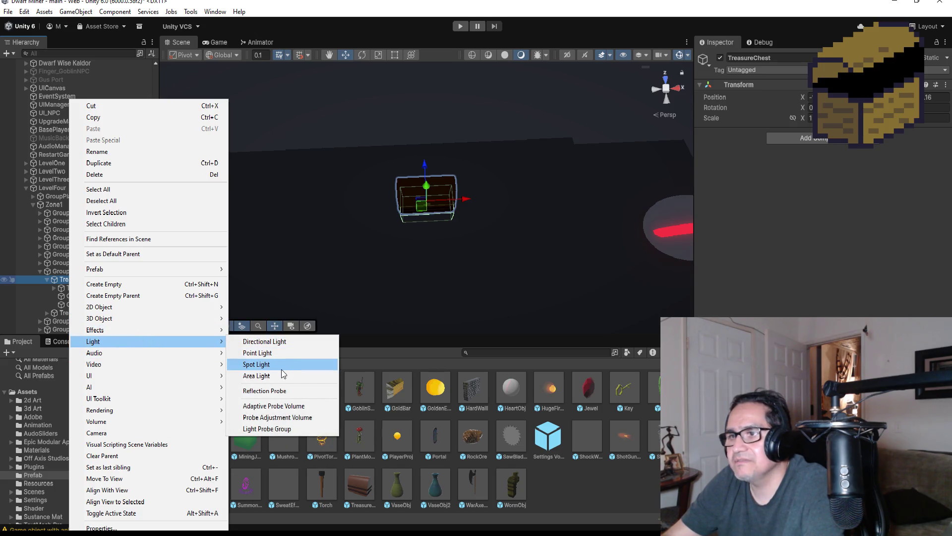
left_click(270, 365)
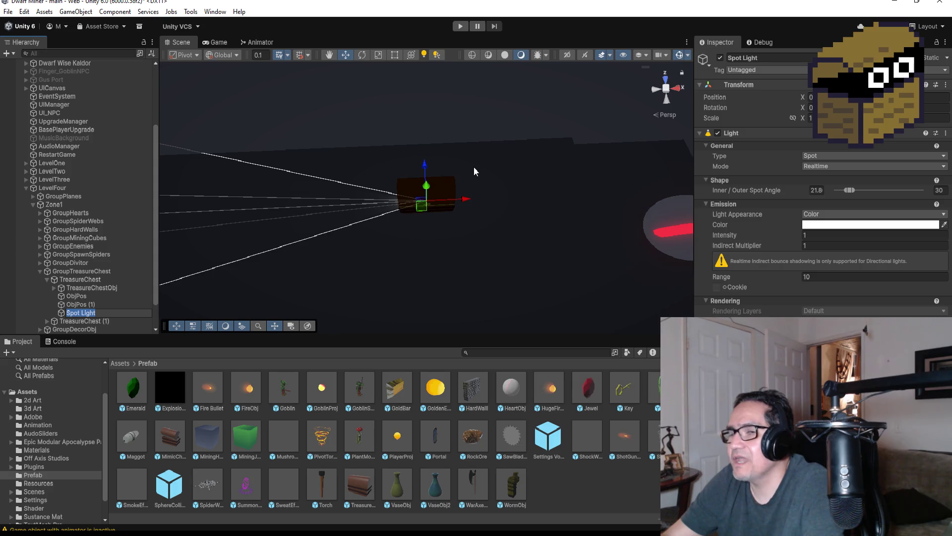
key("Return")
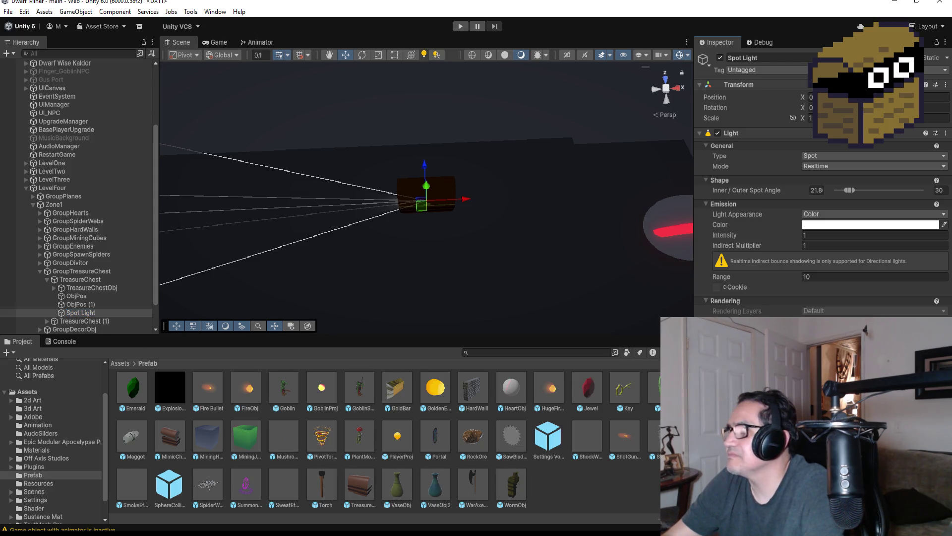
left_click(871, 225)
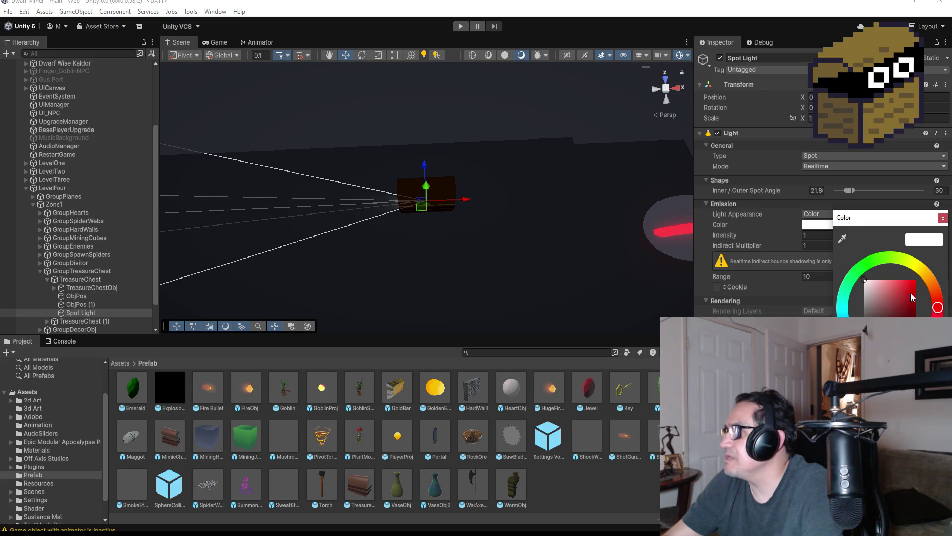
left_click(924, 271)
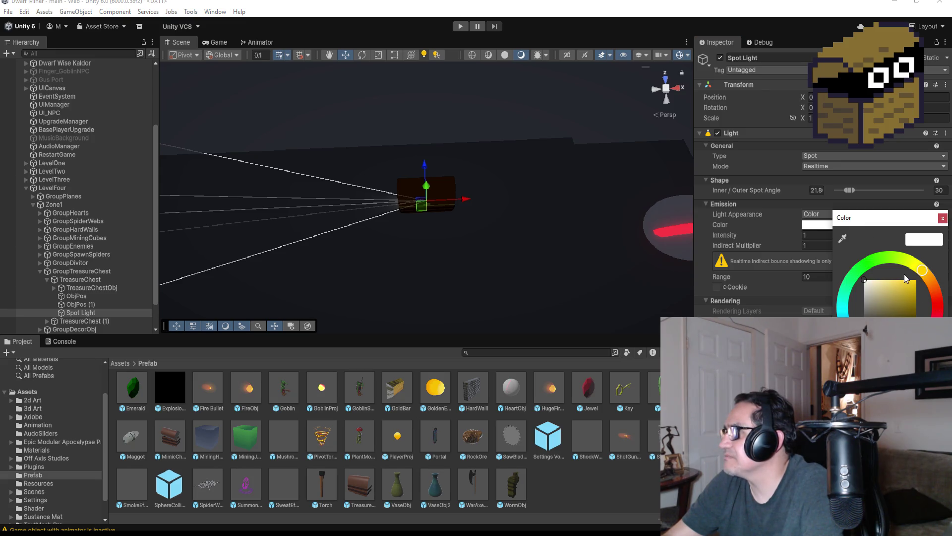
Set the spot light colour to yellow and raise it above the chest.
left_click(906, 279)
left_click(942, 218)
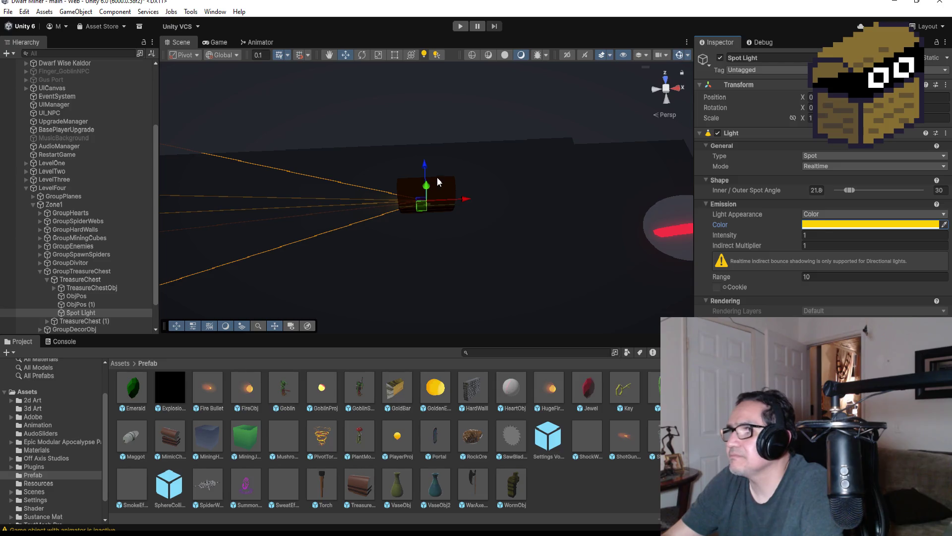
left_click_drag(427, 188, 426, 130)
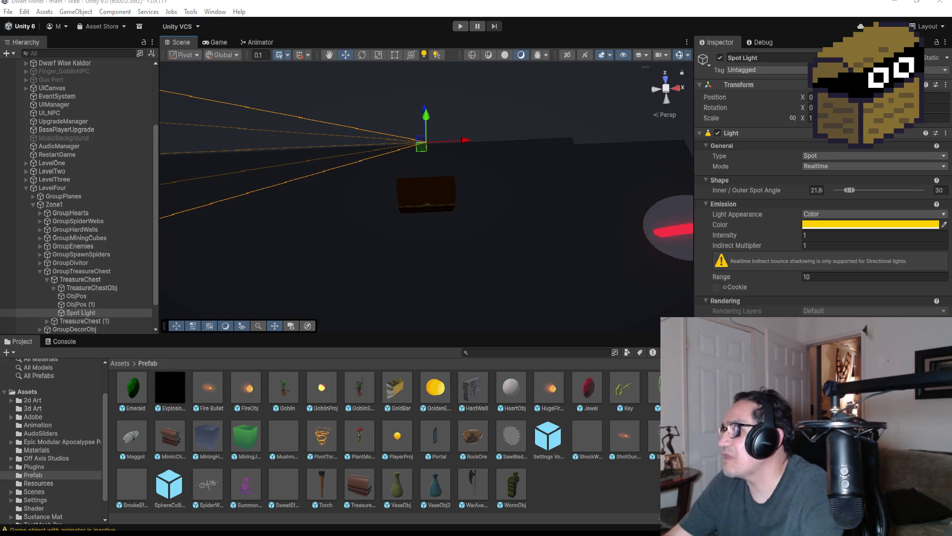
Set the light's Rotation X to 90 and Intensity to 10, then lift it higher.
type("90")
key("Return")
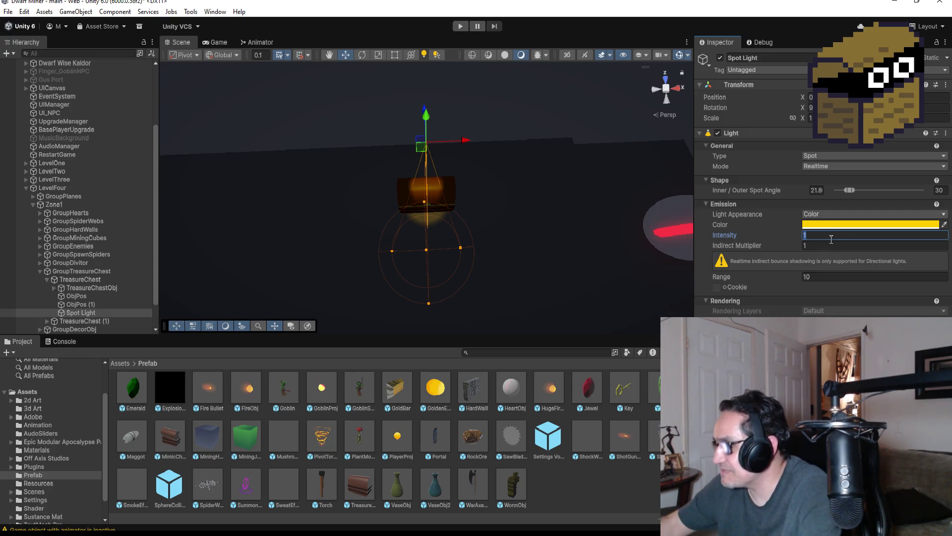
type("10")
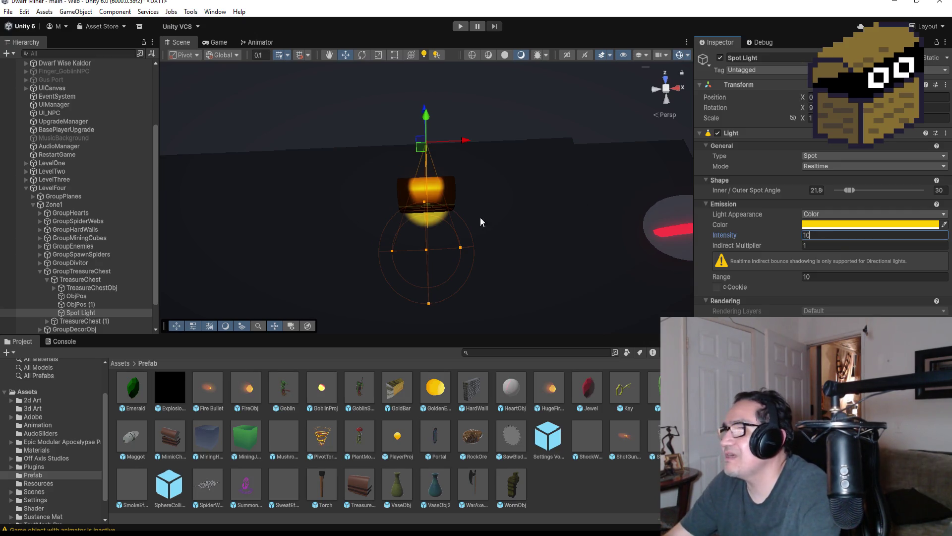
left_click(810, 118)
left_click(832, 276)
type("20")
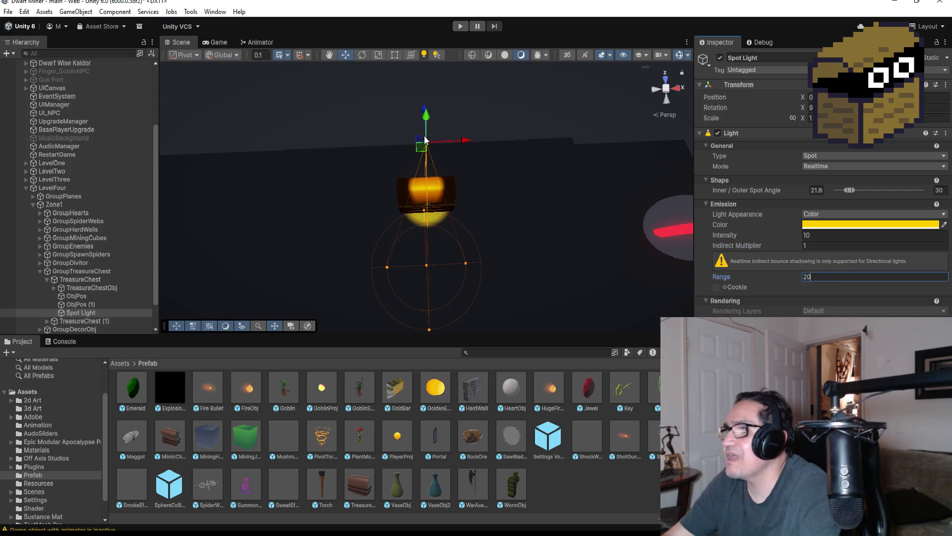
left_click_drag(427, 112, 411, 8)
Set the chest spot light's Range to 8.
mouse_move(456, 258)
left_mouse_down()
mouse_move(488, 174)
mouse_move(485, 212)
mouse_move(472, 212)
left_mouse_up()
scroll(468, 206, "down", 5)
type("10")
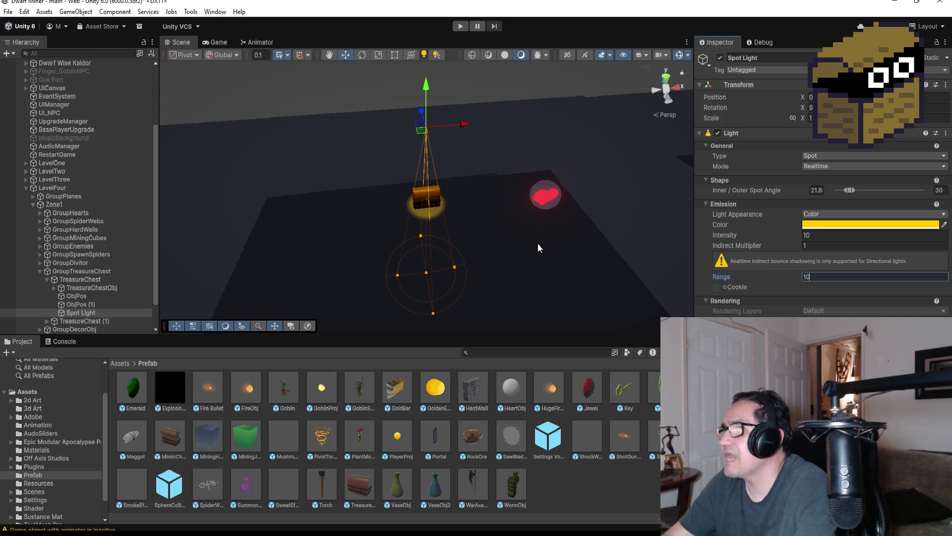
key("BackSpace")
key("BackSpace")
type("5")
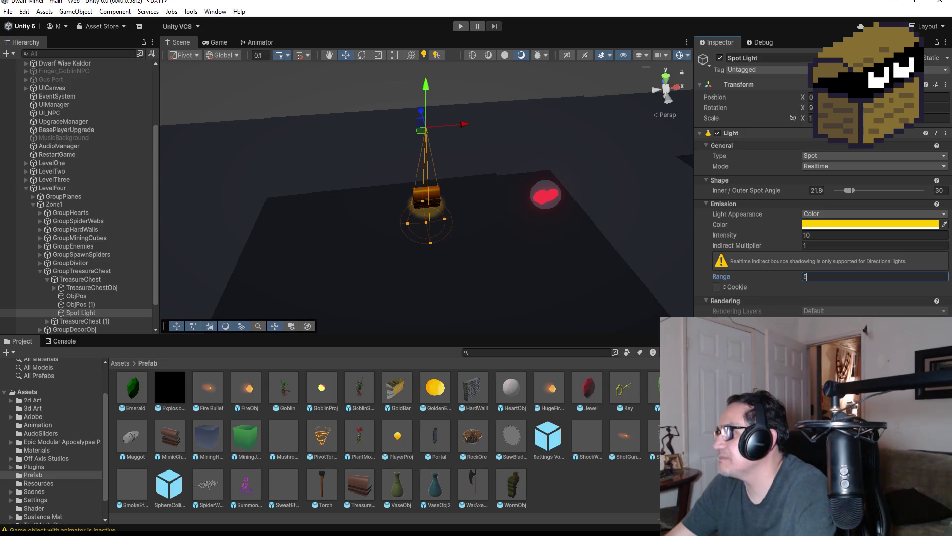
key("BackSpace")
type("8")
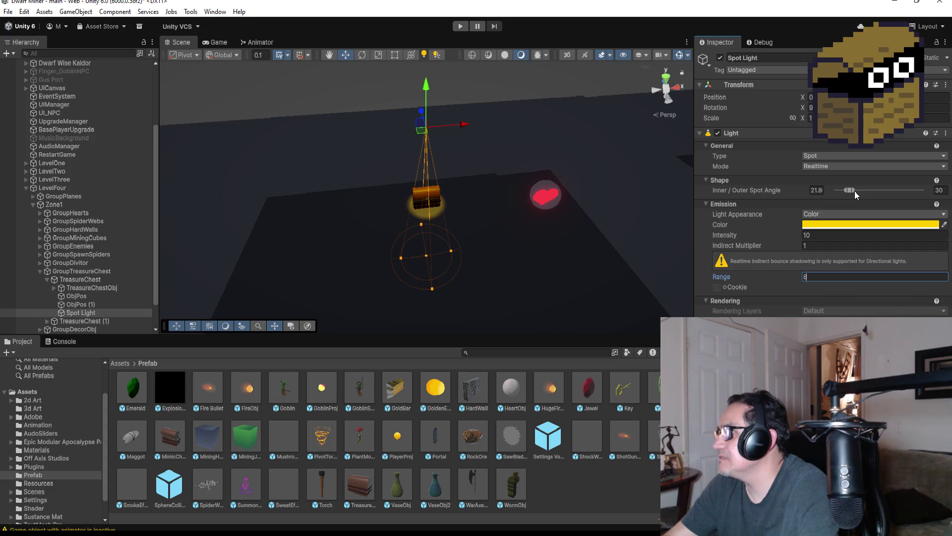
Widen the outer spot angle to about 51° and set Light Appearance to Filter and Temperature.
left_click_drag(852, 190, 863, 190)
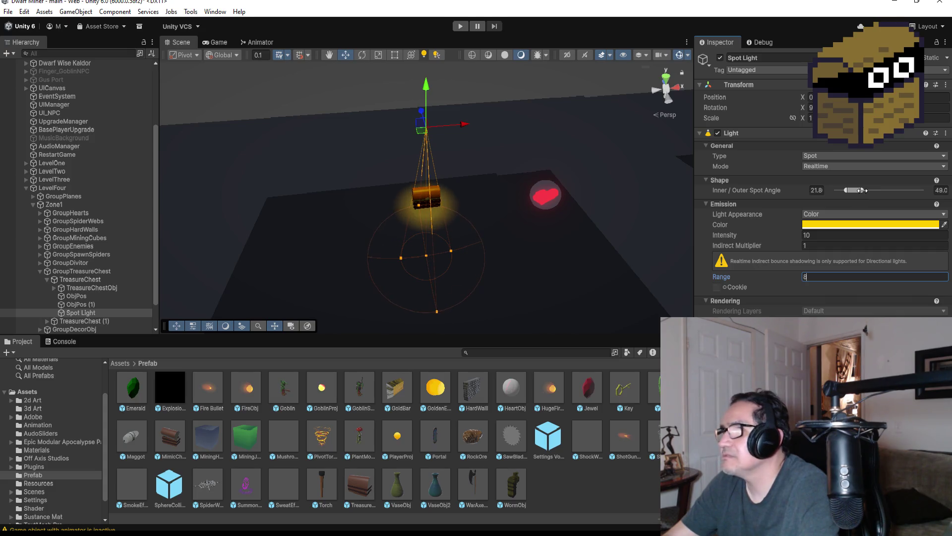
left_click(853, 214)
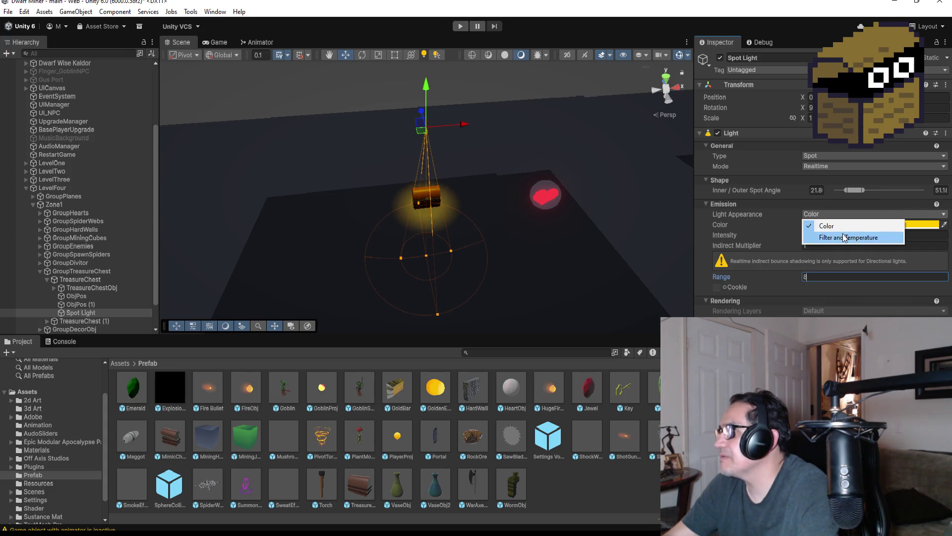
left_click(845, 238)
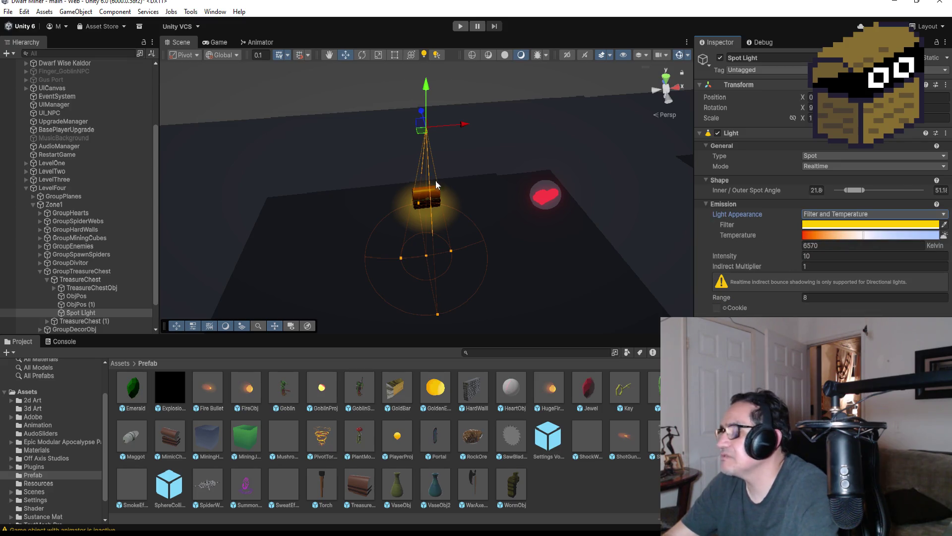
scroll(481, 151, "up", 5)
mouse_move(585, 155)
left_mouse_down()
mouse_move(529, 177)
mouse_move(576, 153)
mouse_move(542, 142)
left_mouse_up()
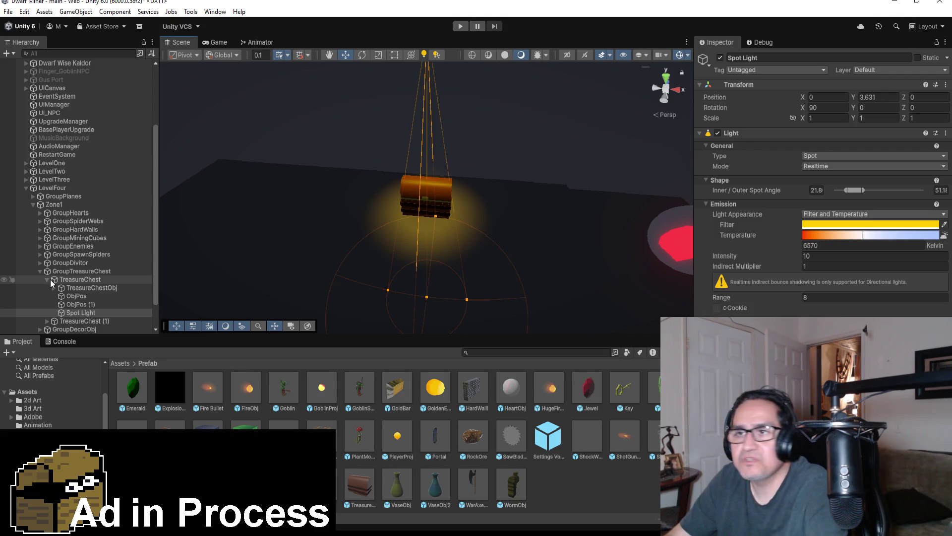
scroll(102, 321, "down", 2)
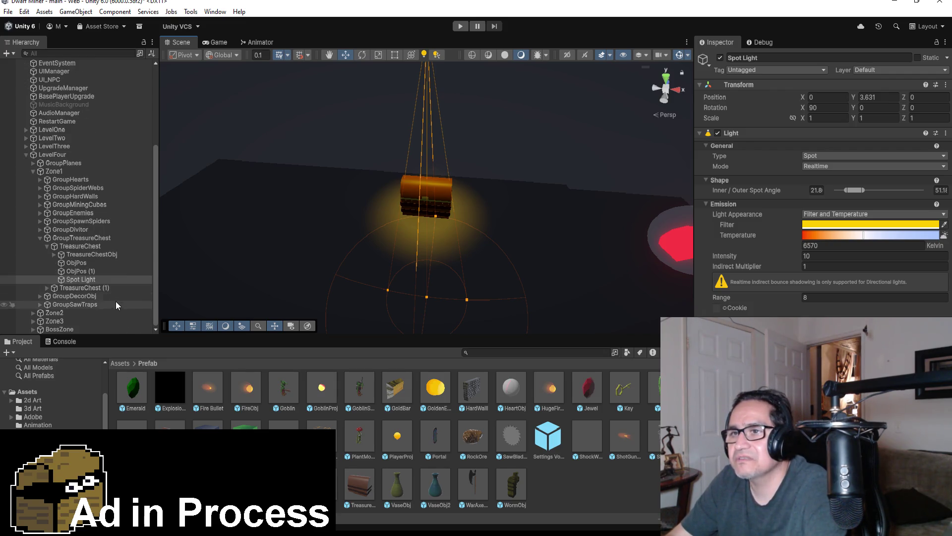
left_click(97, 280)
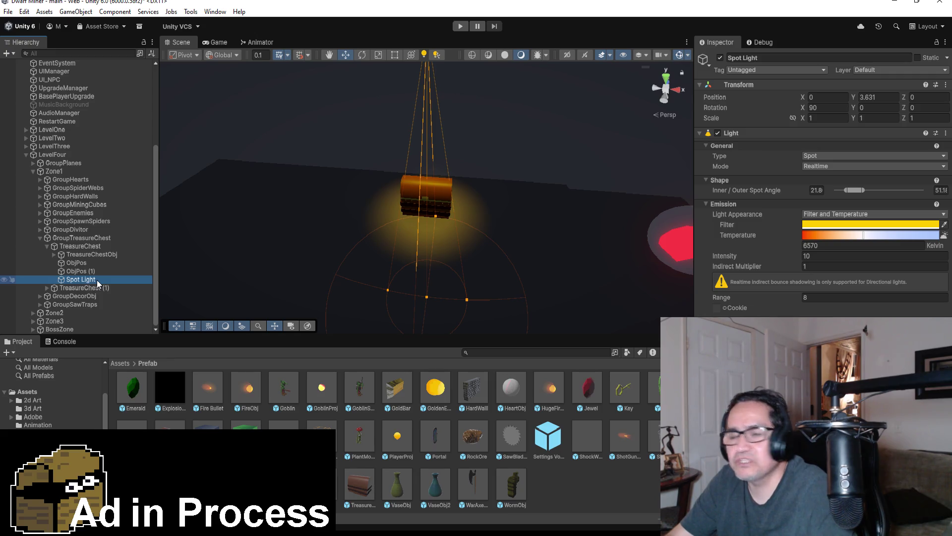
From the top view, narrow the spot cone to inner 16.5° and outer 37.4°.
left_click(666, 80)
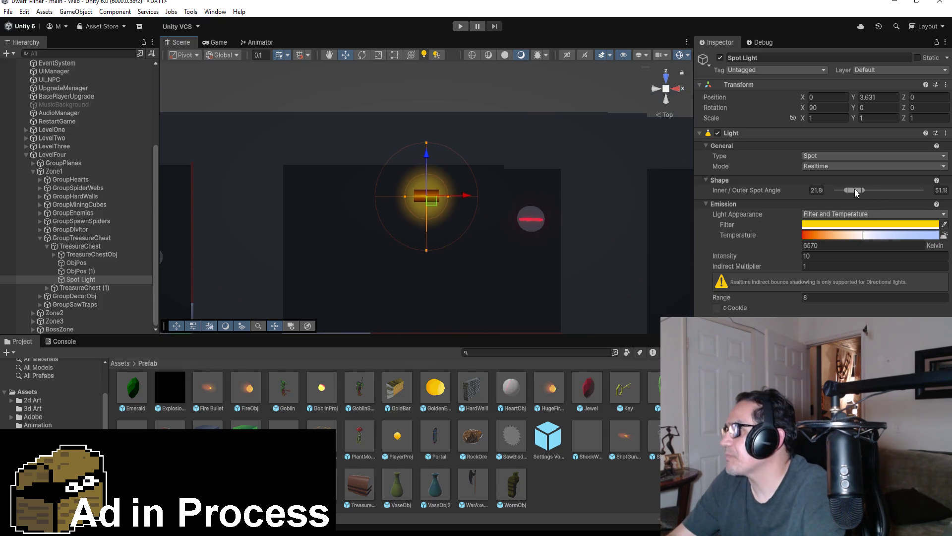
left_click_drag(856, 193, 857, 190)
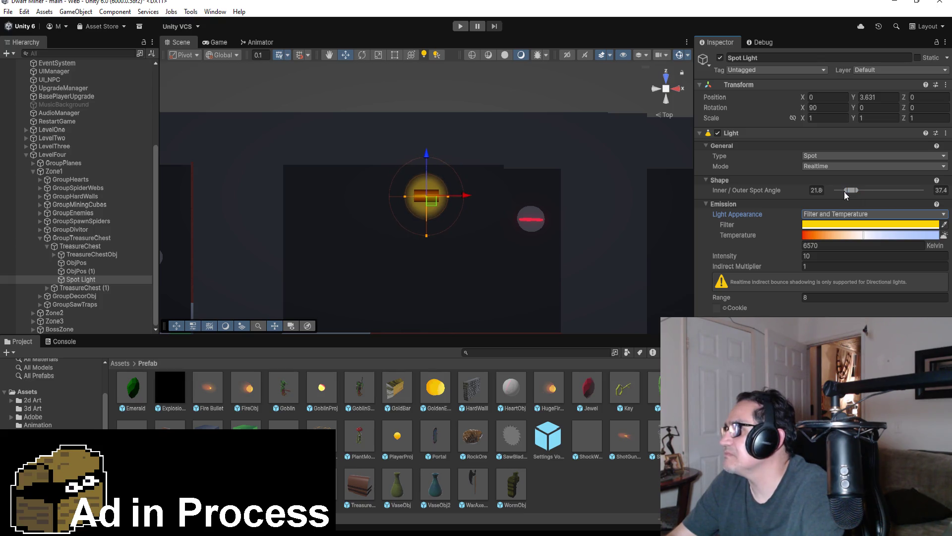
left_click_drag(846, 190, 844, 190)
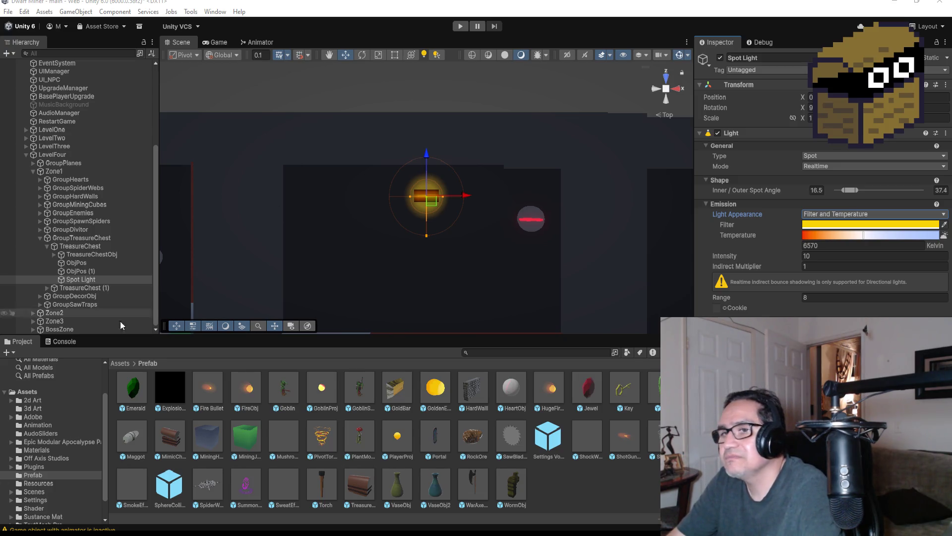
left_click(75, 296)
Duplicate the Spot Light and parent the copy under TreasureChest (1).
left_click(81, 280)
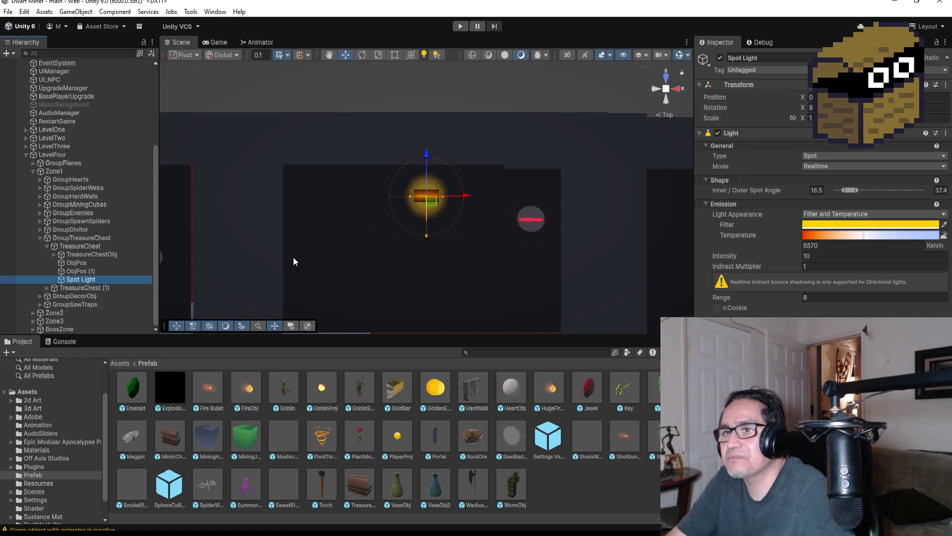
key("ctrl+d")
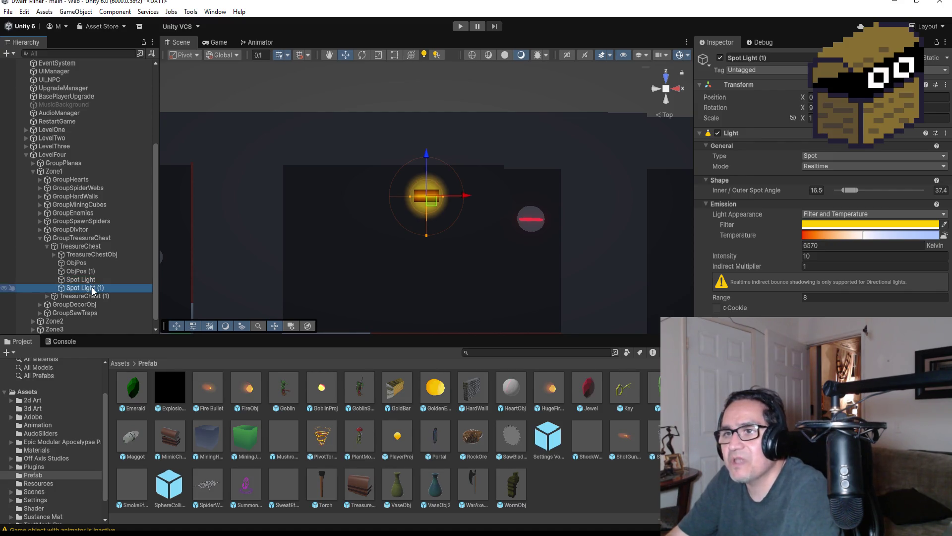
left_click_drag(92, 288, 91, 298)
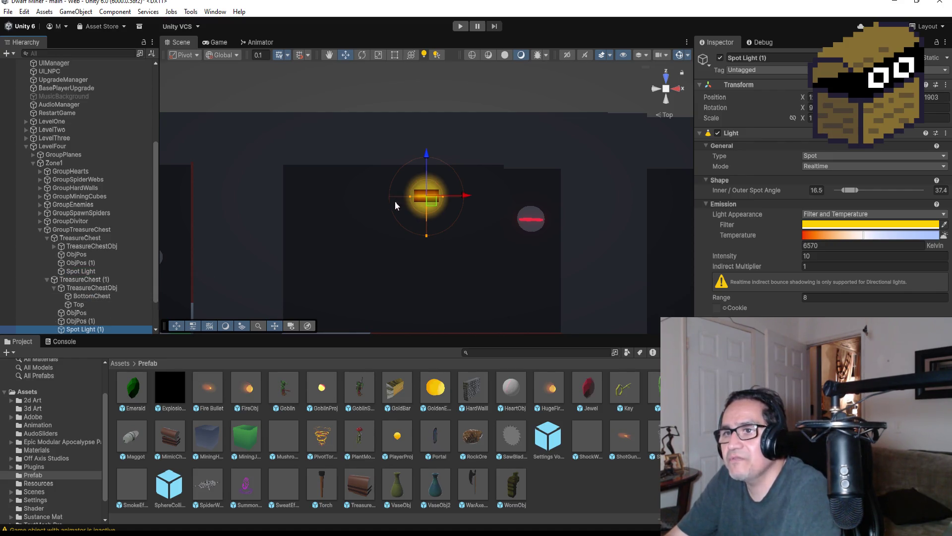
left_click(52, 290)
scroll(398, 235, "down", 2)
scroll(398, 235, "down", 5)
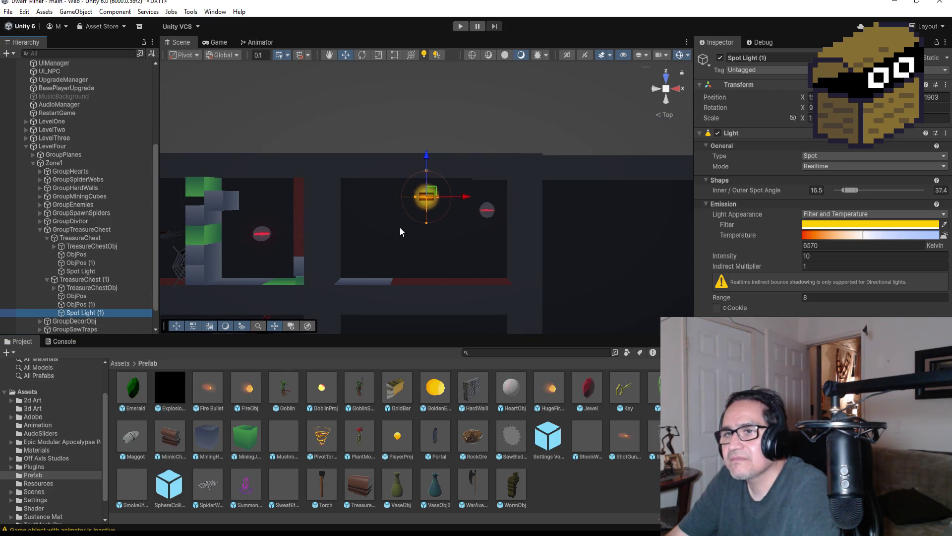
scroll(434, 187, "down", 1)
Move Spot Light (1) from the lower room up onto the second chest.
mouse_move(426, 159)
left_mouse_down()
mouse_move(422, 275)
mouse_move(459, 287)
mouse_move(364, 287)
left_mouse_up()
scroll(448, 278, "down", 1)
left_click_drag(323, 246, 327, 203)
scroll(499, 234, "up", 5)
key("f")
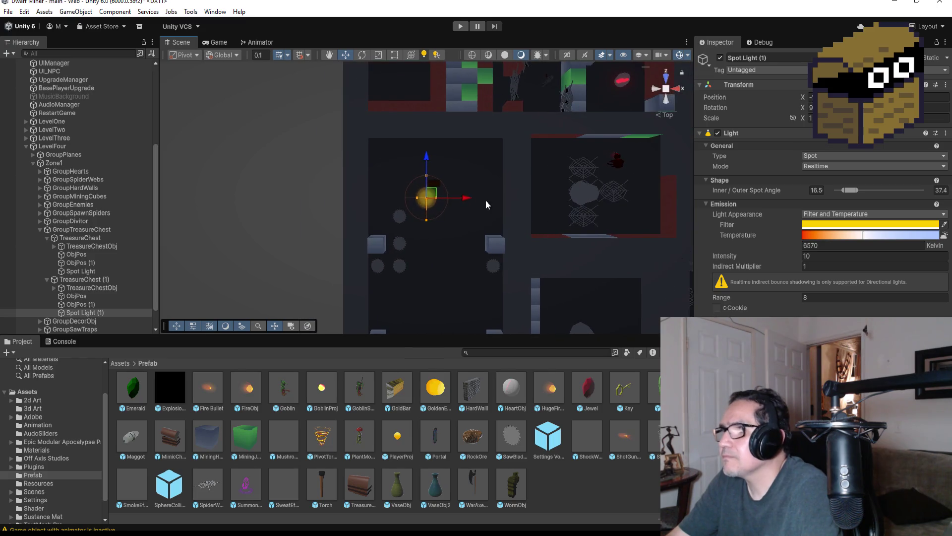
left_click_drag(427, 158, 438, 90)
left_click_drag(465, 127, 494, 128)
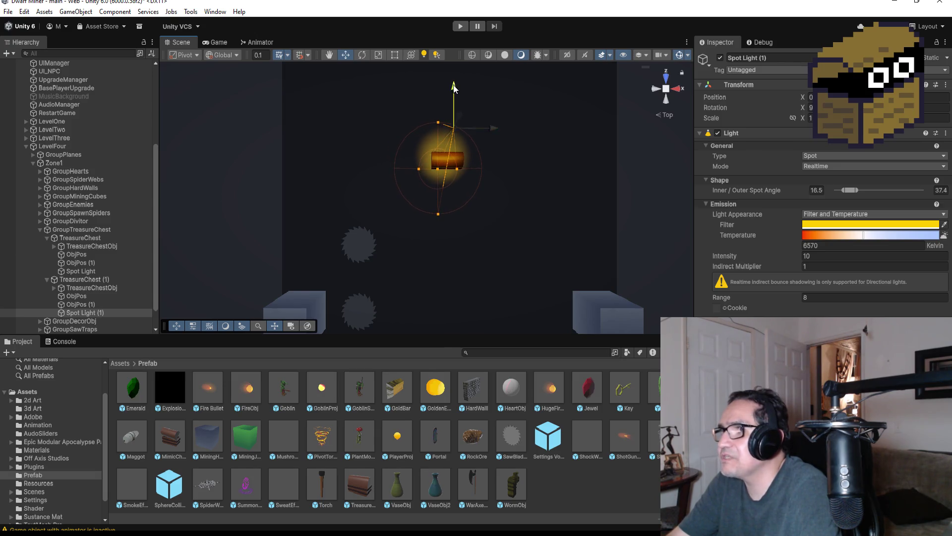
Fine-tune Spot Light (1) so it sits centred over the second chest in top view.
scroll(515, 179, "up", 1)
key("f")
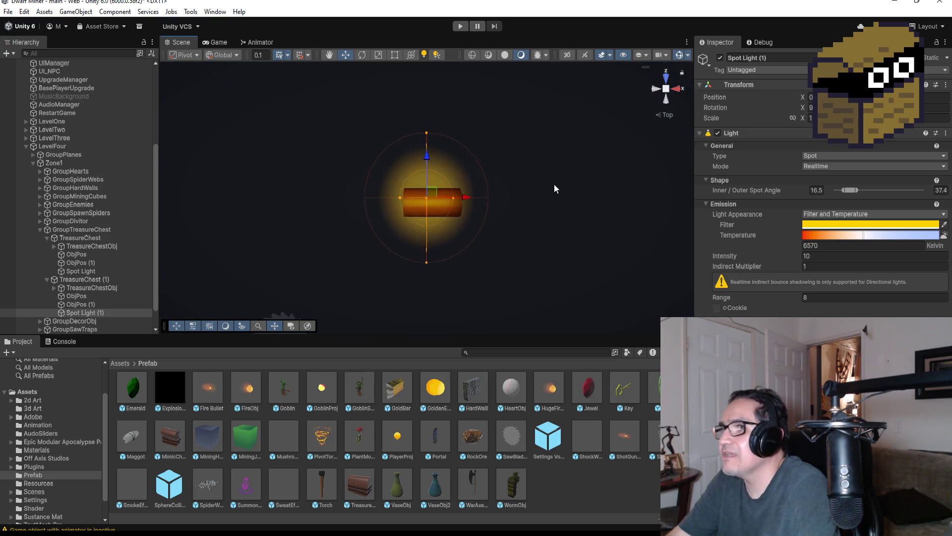
left_click_drag(425, 152, 466, 216)
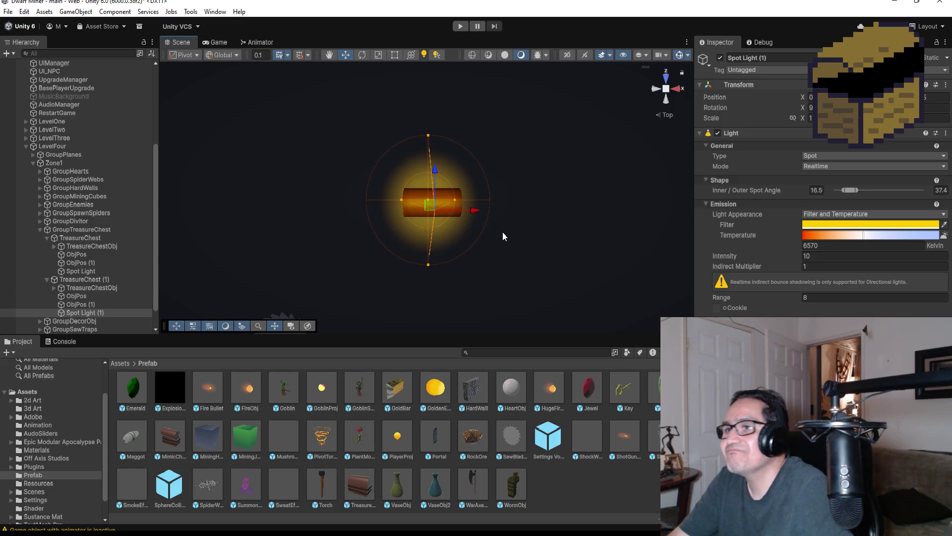
mouse_move(514, 248)
left_mouse_down()
mouse_move(486, 128)
mouse_move(532, 134)
mouse_move(495, 178)
mouse_move(475, 240)
left_mouse_up()
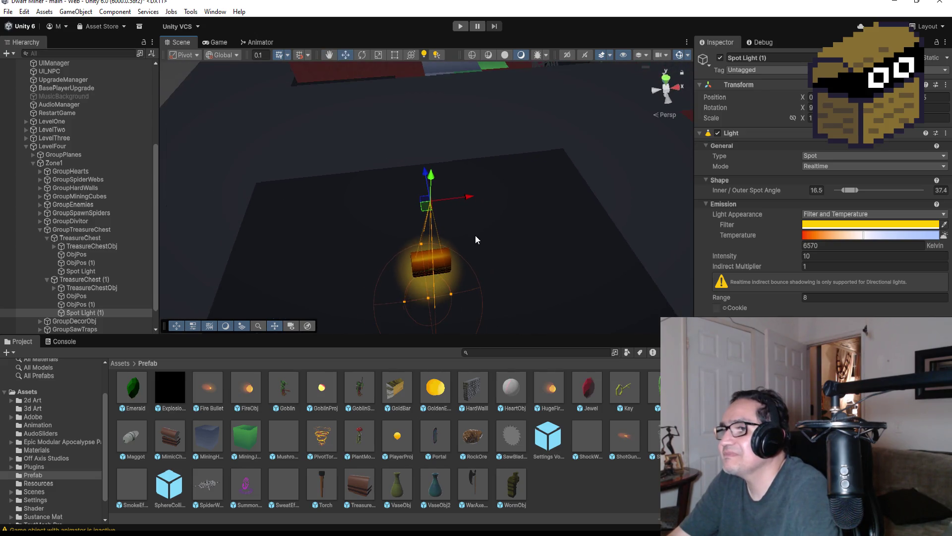
left_click(667, 80)
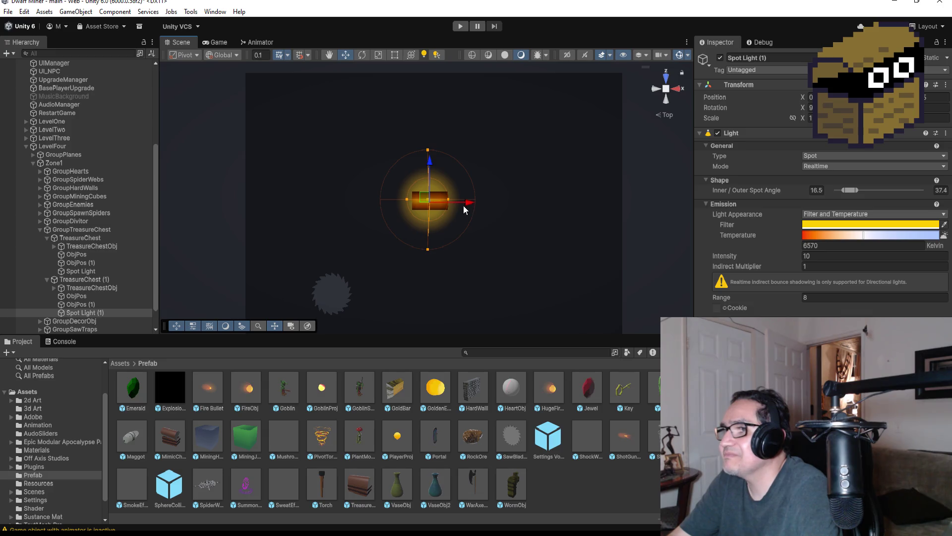
left_click_drag(466, 205, 469, 206)
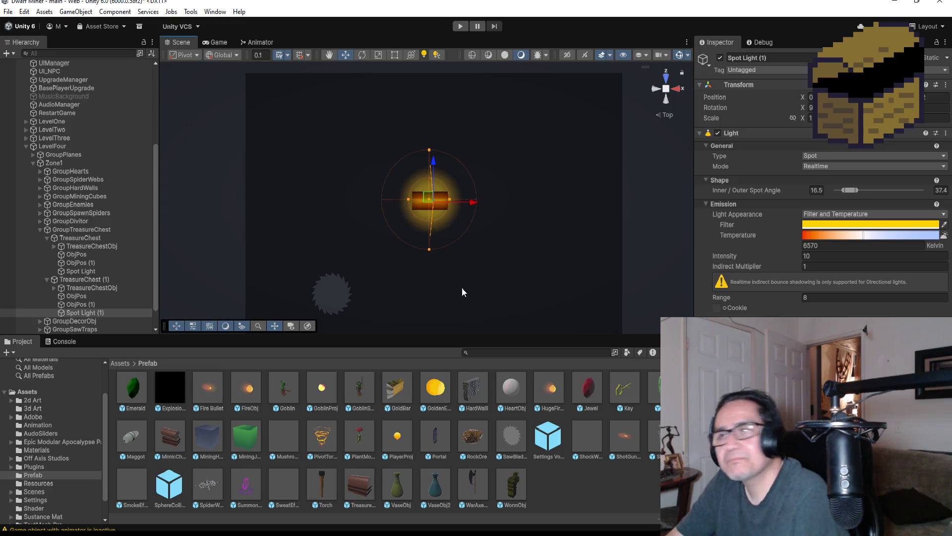
left_click(47, 279)
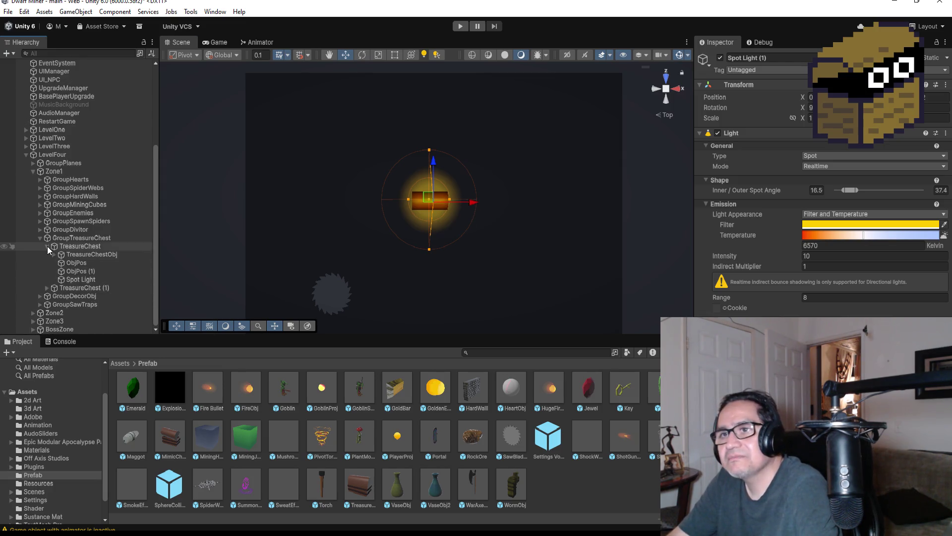
Shift Spot Light (1)'s Filter colour hue and saturation to a deeper golden yellow.
left_click(47, 246)
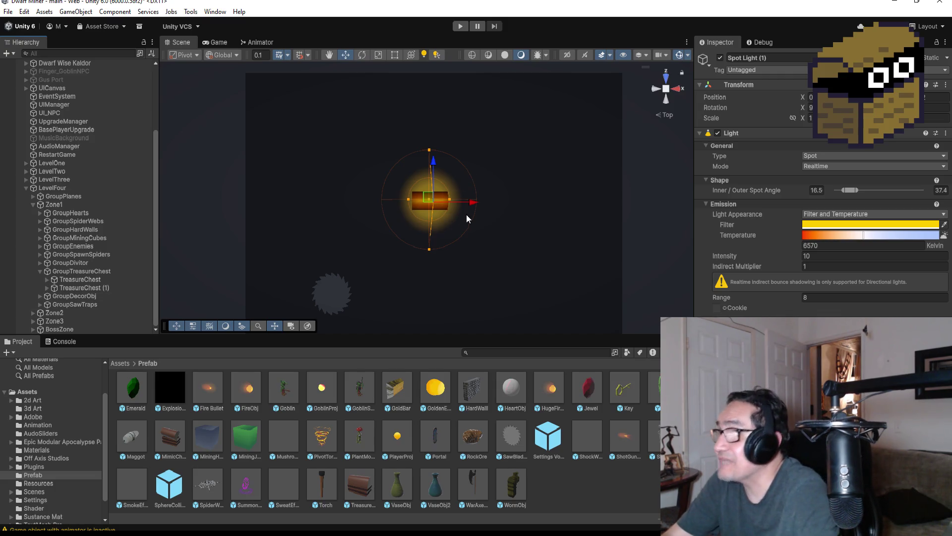
scroll(540, 223, "down", 3)
scroll(539, 228, "down", 3)
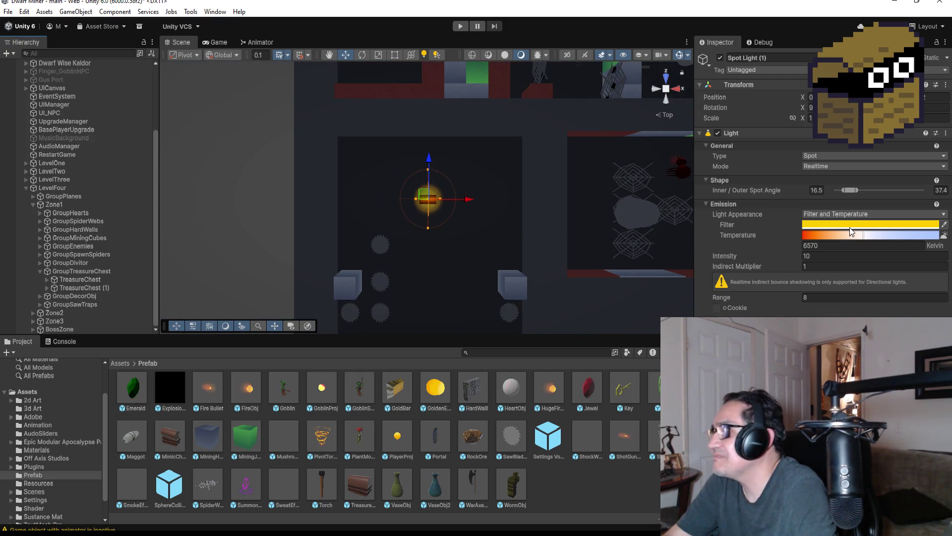
left_click(862, 227)
left_click_drag(922, 269, 915, 287)
left_click(915, 294)
scroll(623, 201, "down", 5)
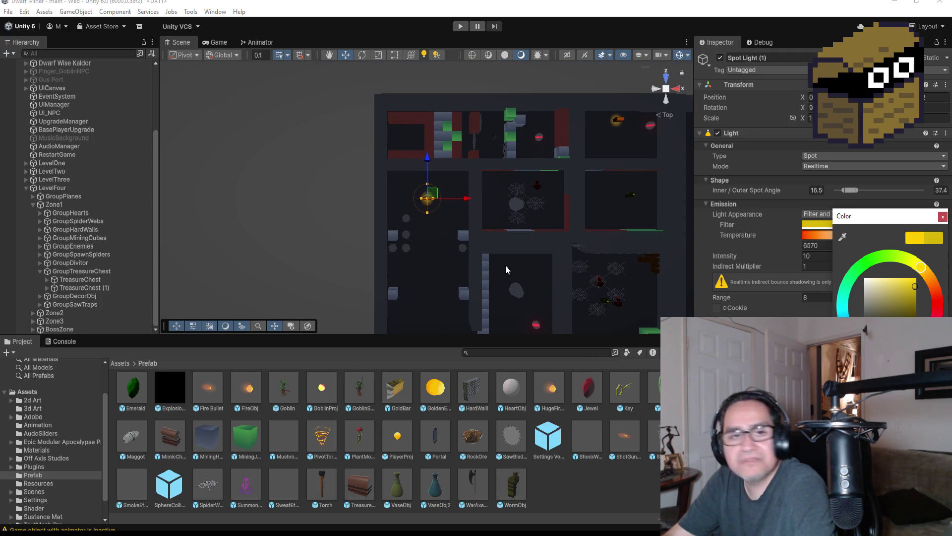
scroll(446, 297, "down", 3)
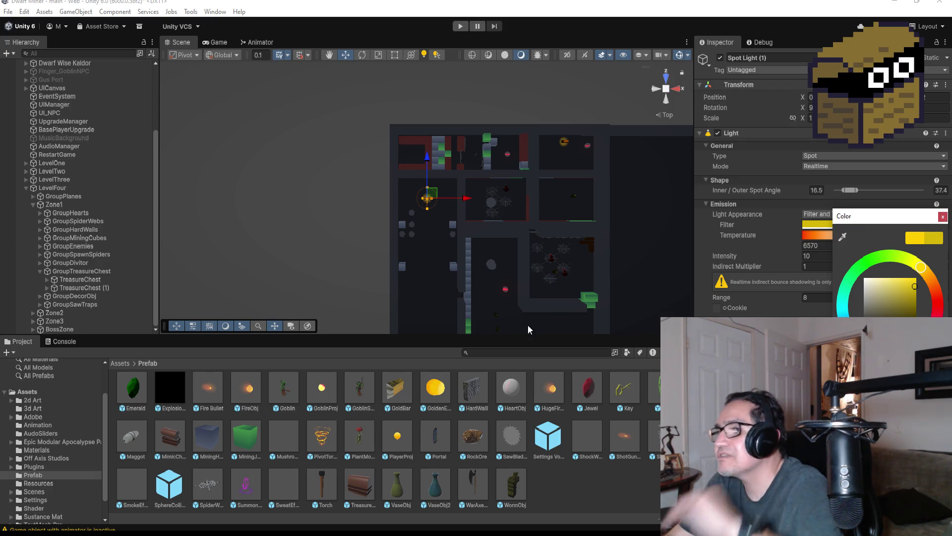
scroll(525, 308, "down", 2)
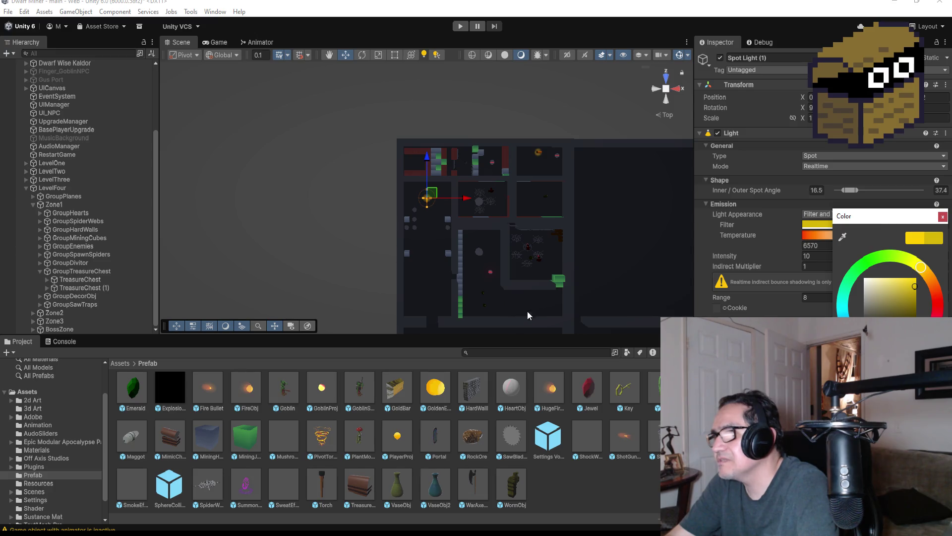
scroll(441, 294, "down", 2)
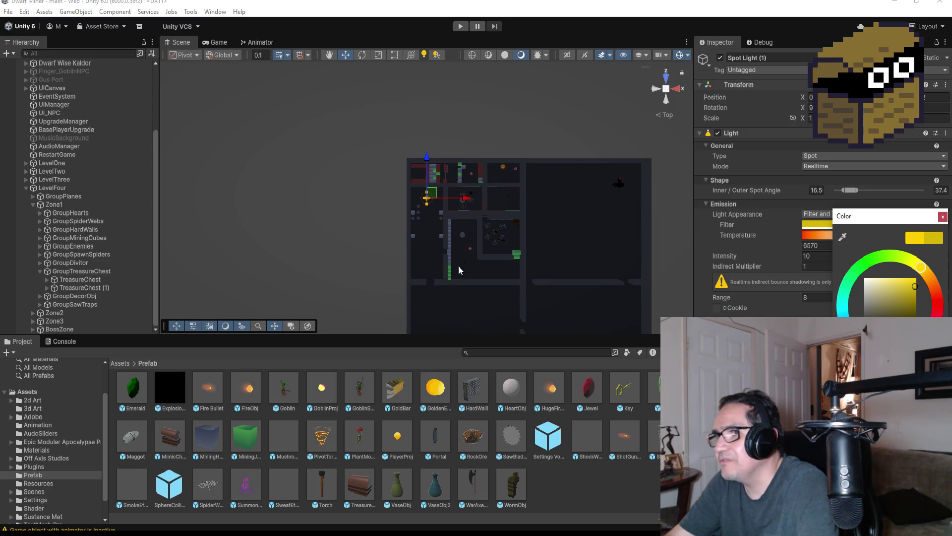
scroll(417, 286, "up", 2)
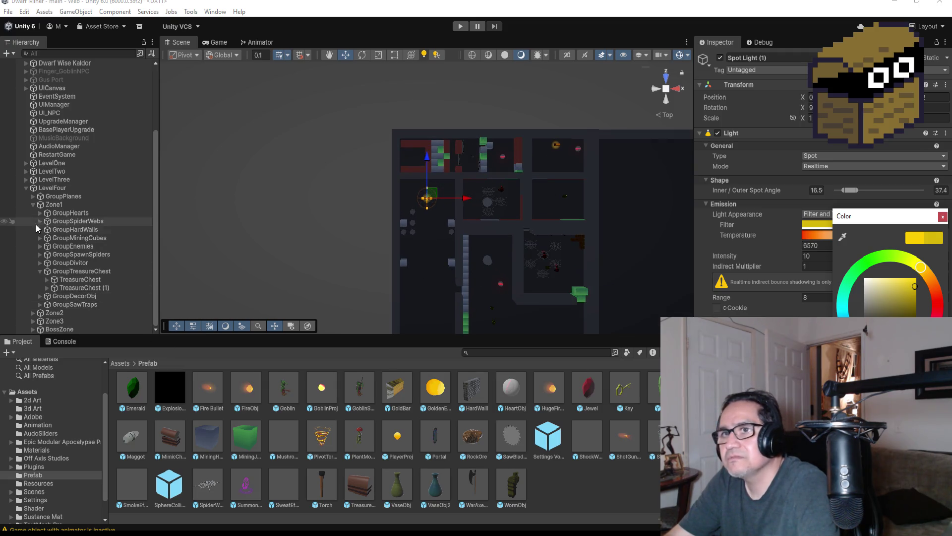
scroll(34, 205, "up", 5)
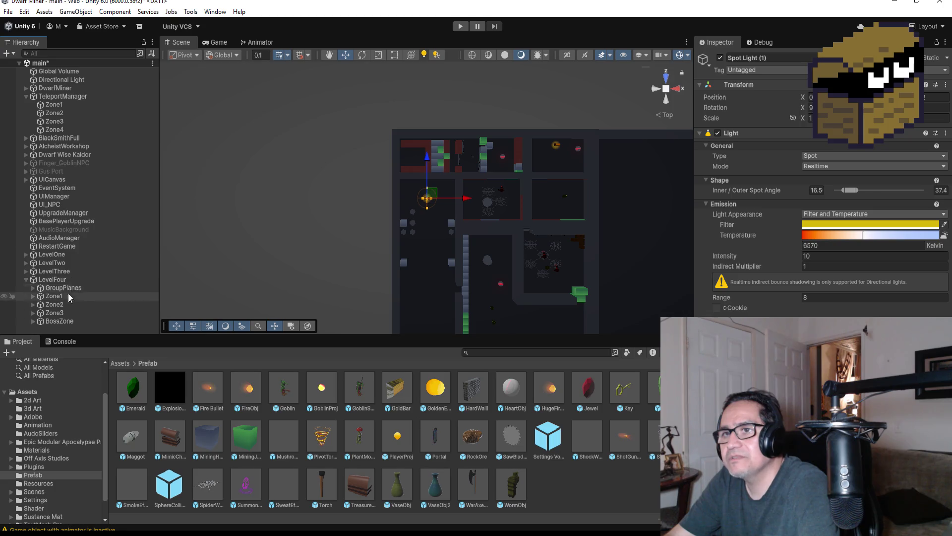
left_click(33, 296)
scroll(587, 206, "up", 2)
scroll(628, 206, "down", 2)
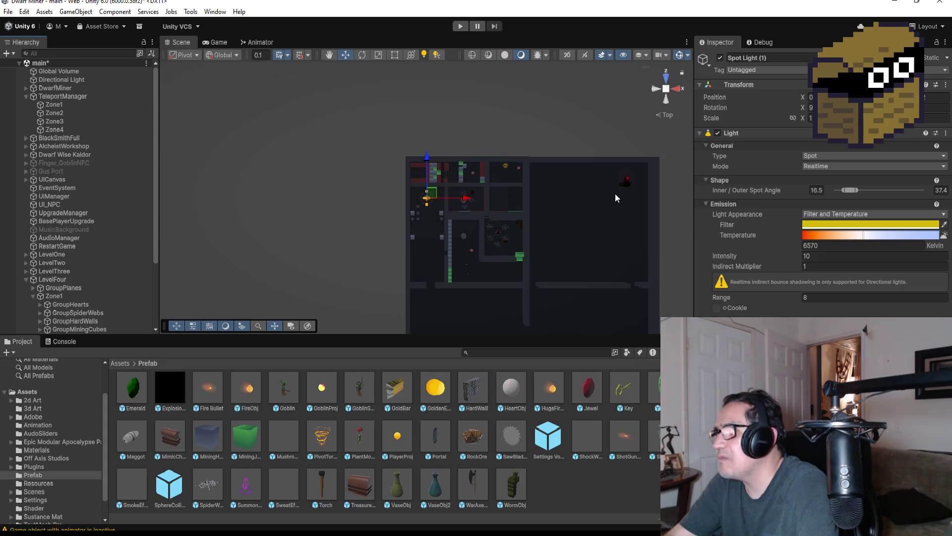
left_click(631, 183)
left_click(629, 182)
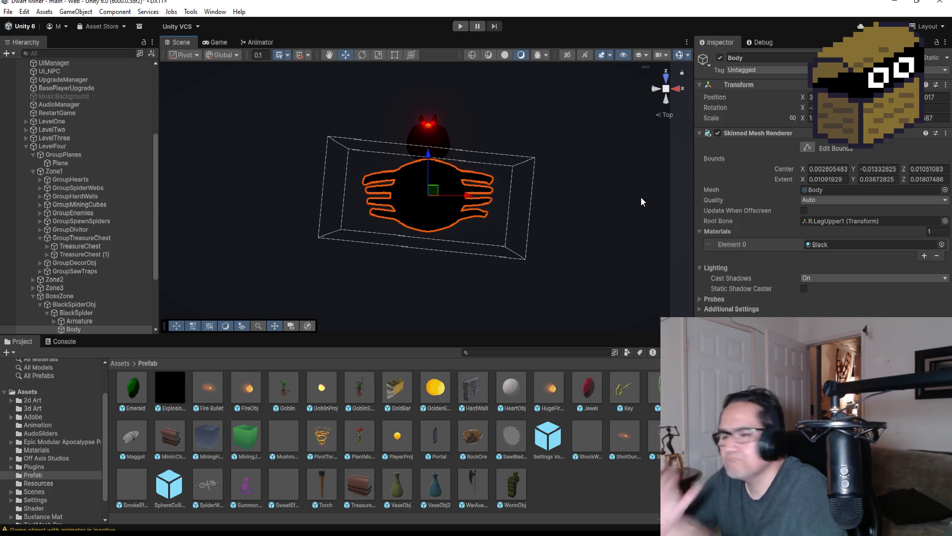
scroll(344, 263, "down", 6)
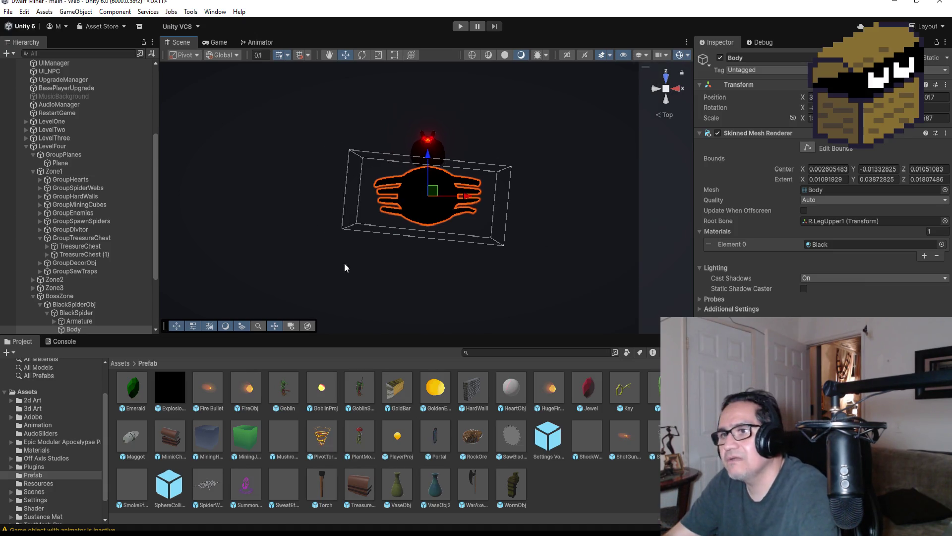
left_click(73, 304)
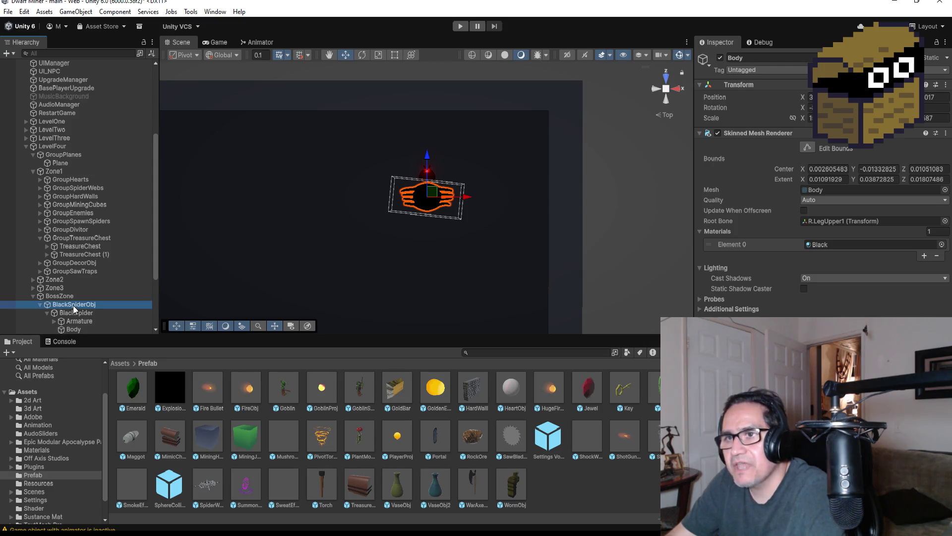
left_click(64, 313)
double_click(64, 314)
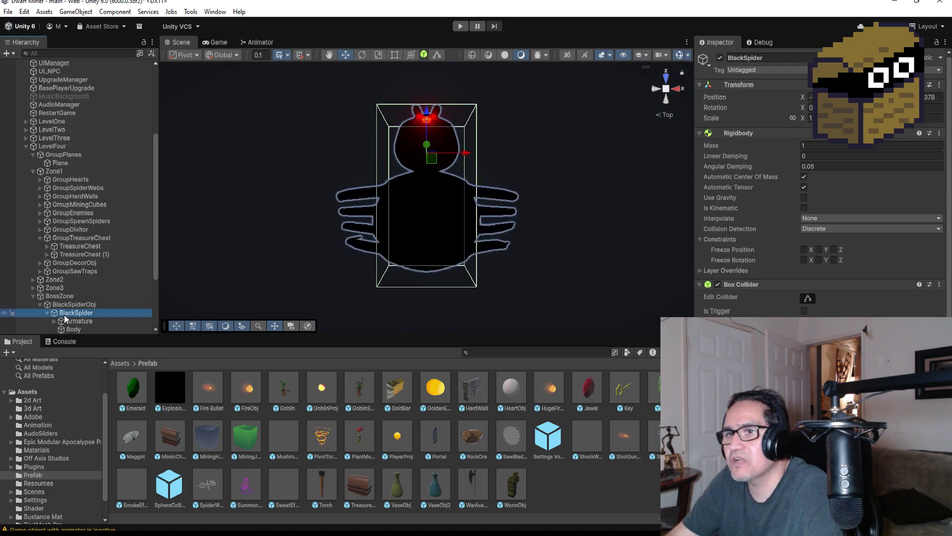
left_click(32, 295)
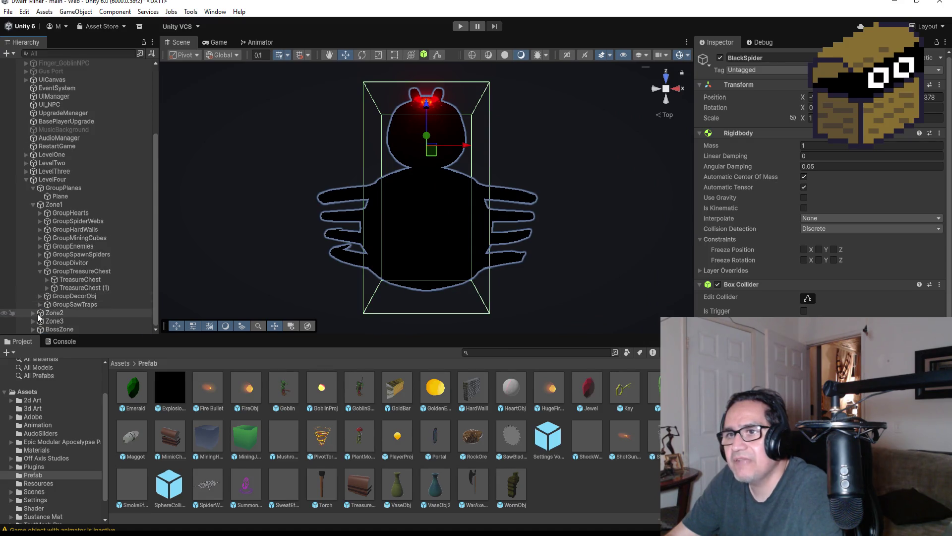
left_click(67, 273)
double_click(67, 272)
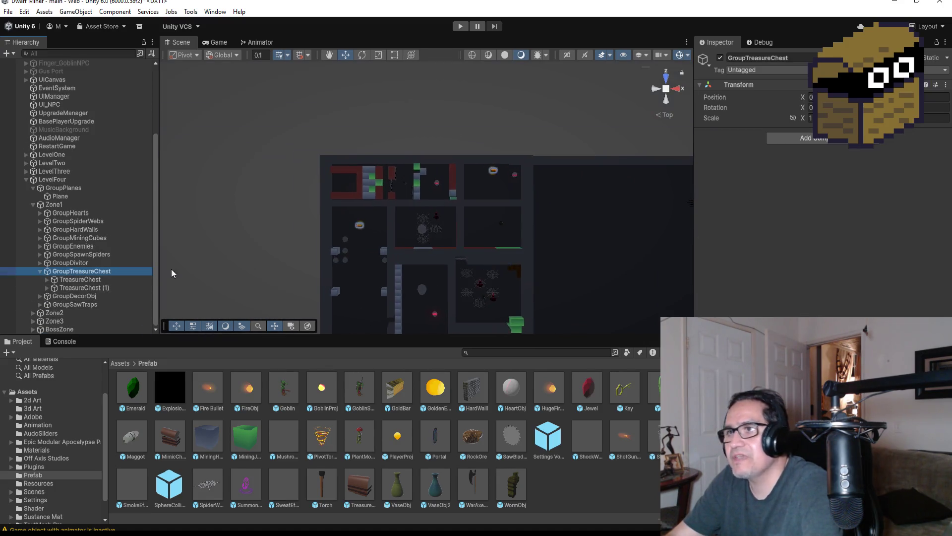